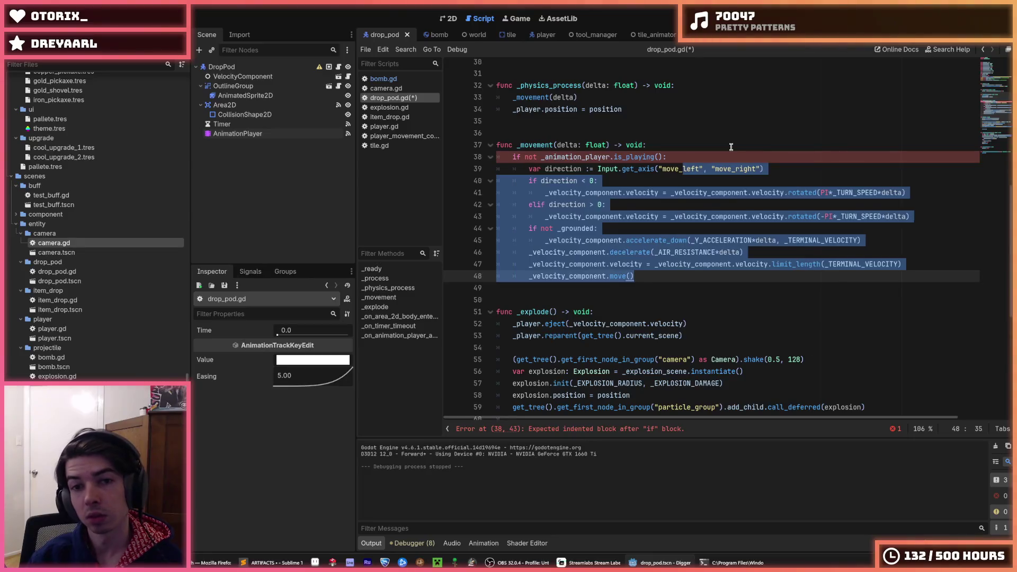
# Step: Clear the indentation error in _movement of drop_pod.gd and run the game
pyautogui.scroll(3, 731, 147)
pyautogui.click(660, 248)
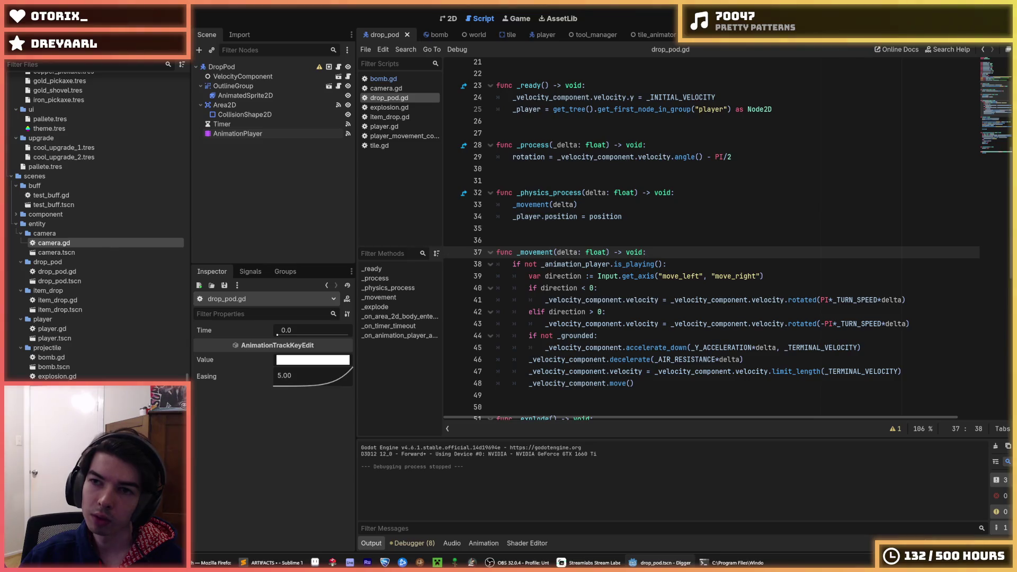
pyautogui.press('F5')
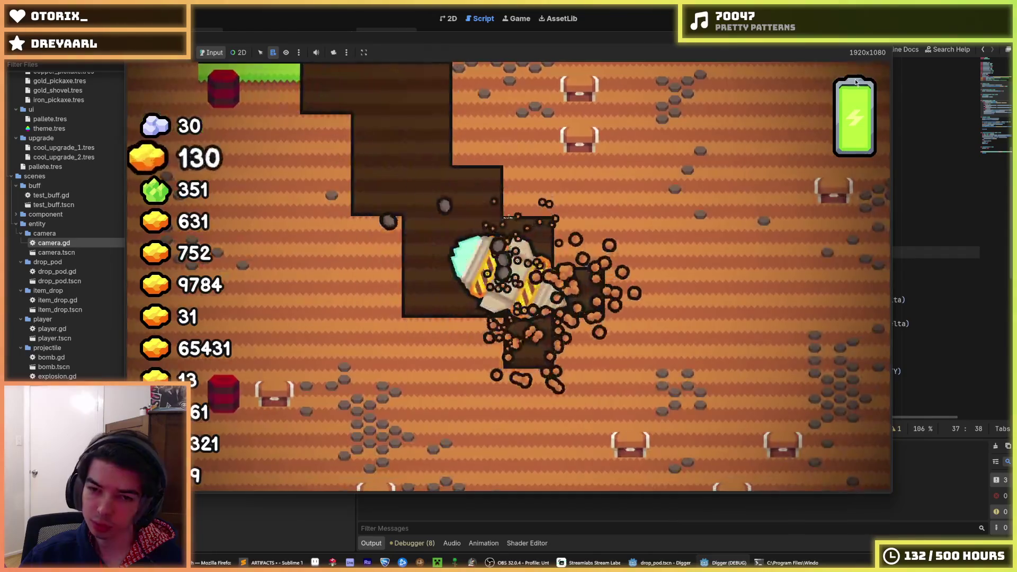
# Step: Restart the game four more times to watch the drop pod explode, then stop it
pyautogui.press('F5')
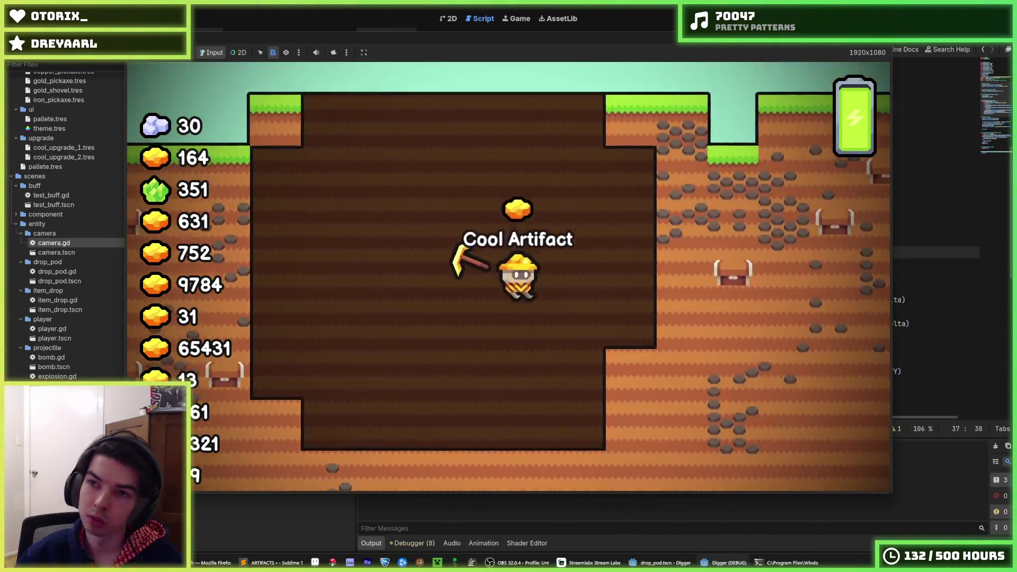
pyautogui.press('F5')
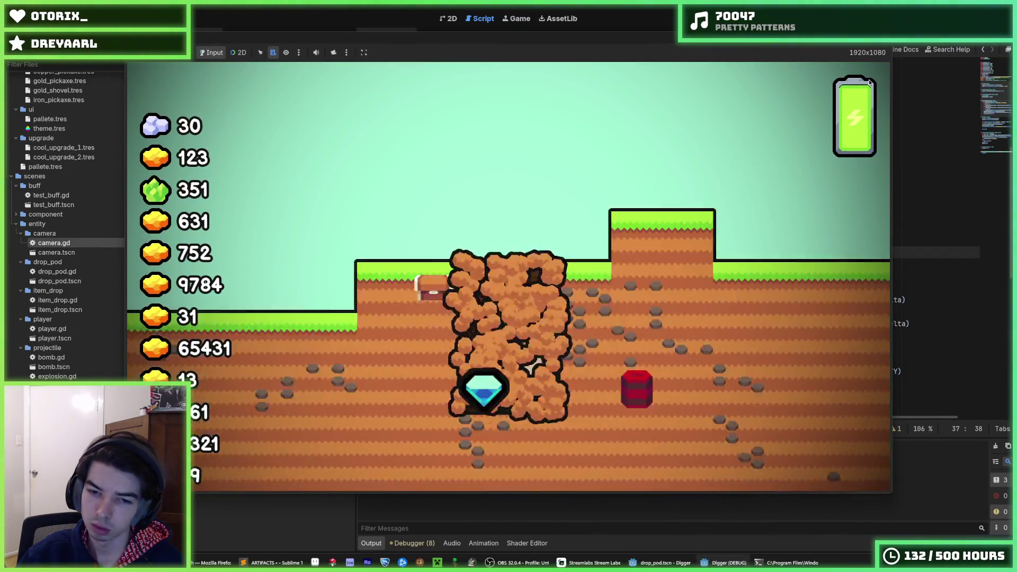
pyautogui.press('F5')
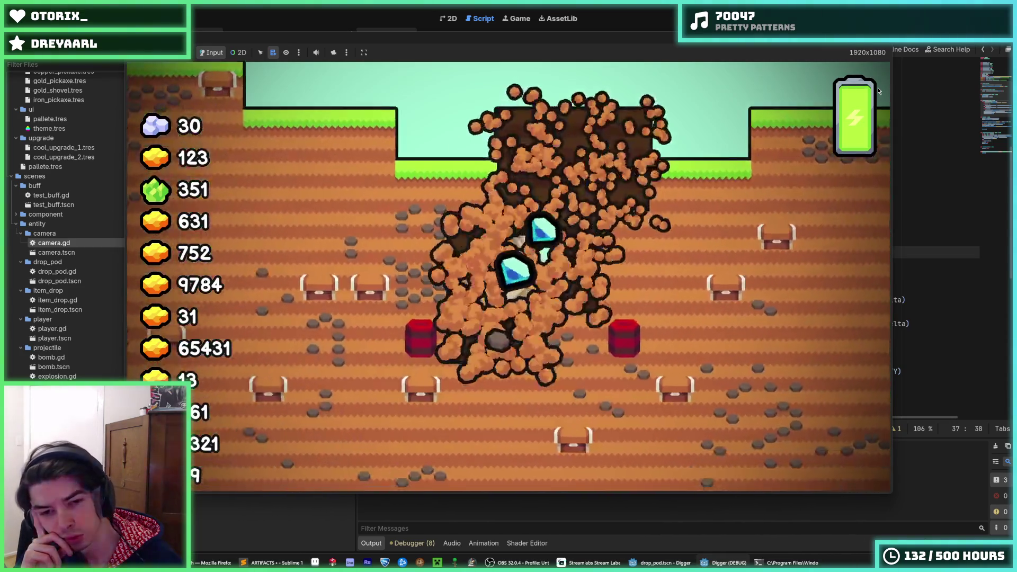
pyautogui.press('F5')
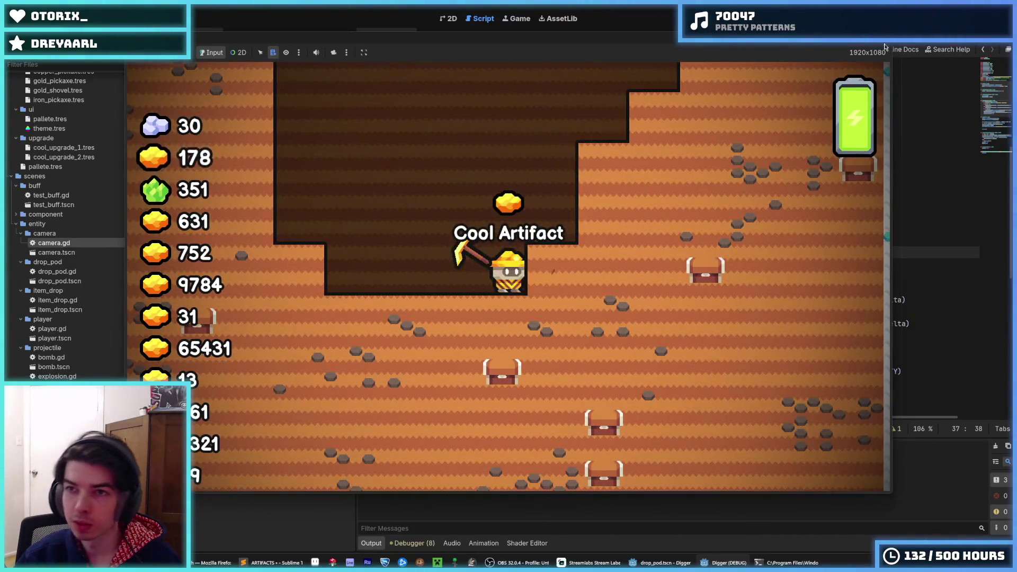
pyautogui.press('F8')
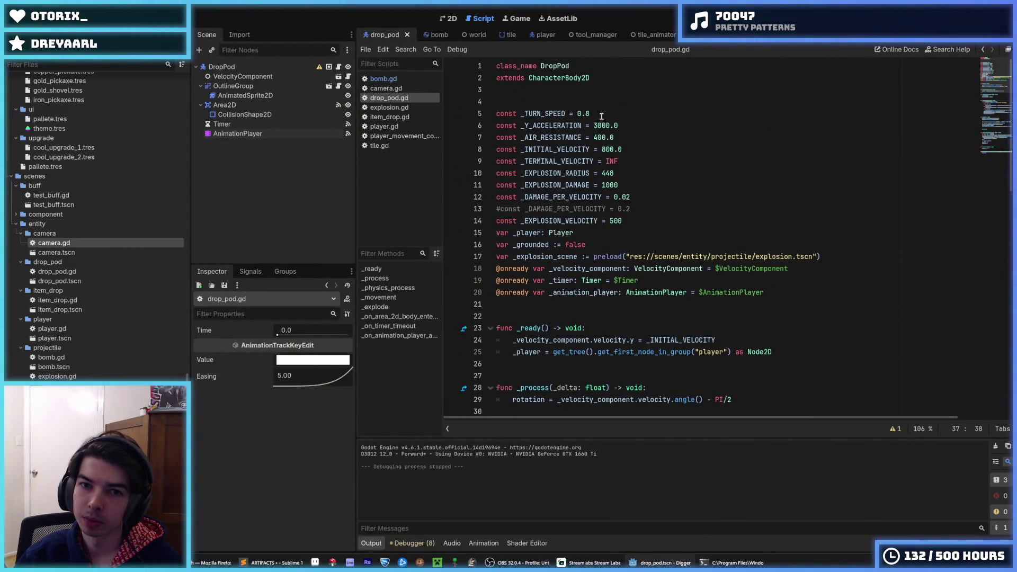
# Step: Set _DAMAGE_PER_VELOCITY to 0.0001, test it in the game, then stop and relaunch
pyautogui.click(597, 115)
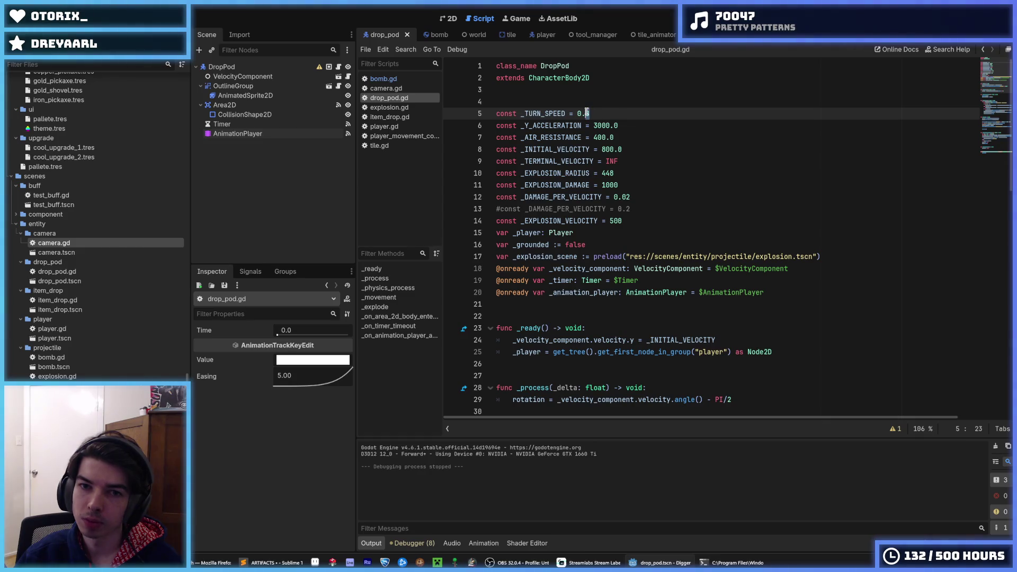
pyautogui.click(631, 198)
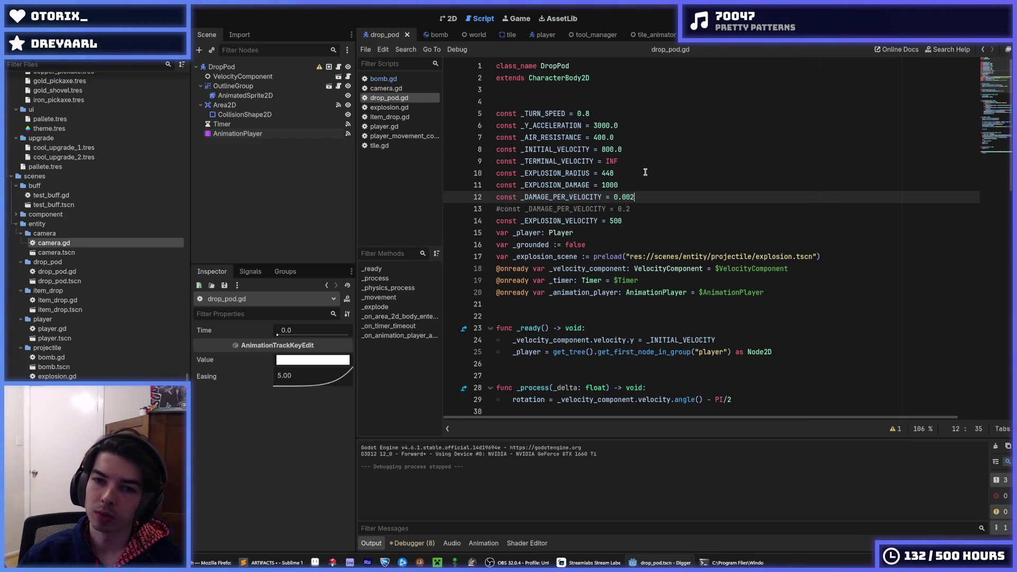
pyautogui.press('F5')
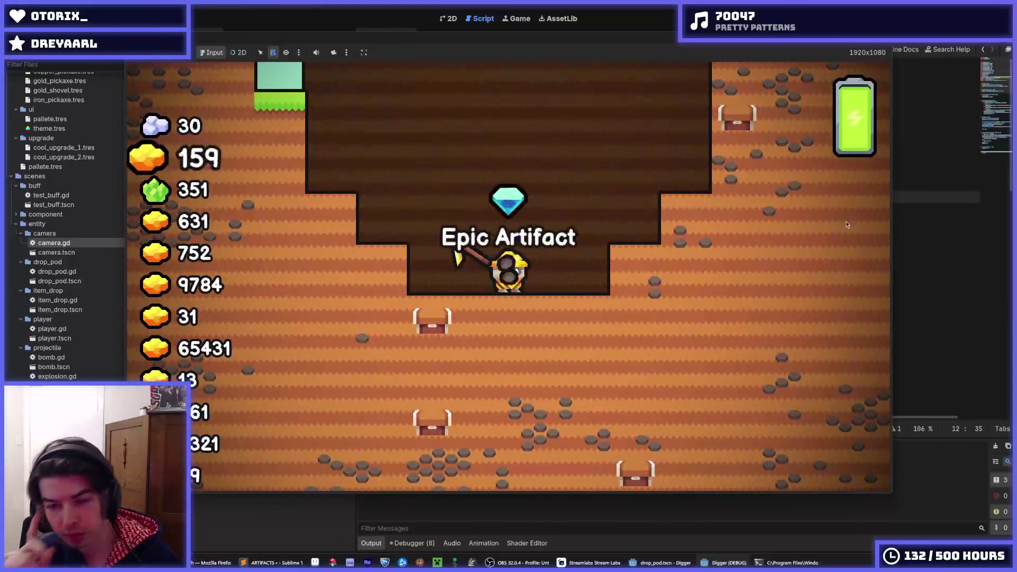
pyautogui.press('F8')
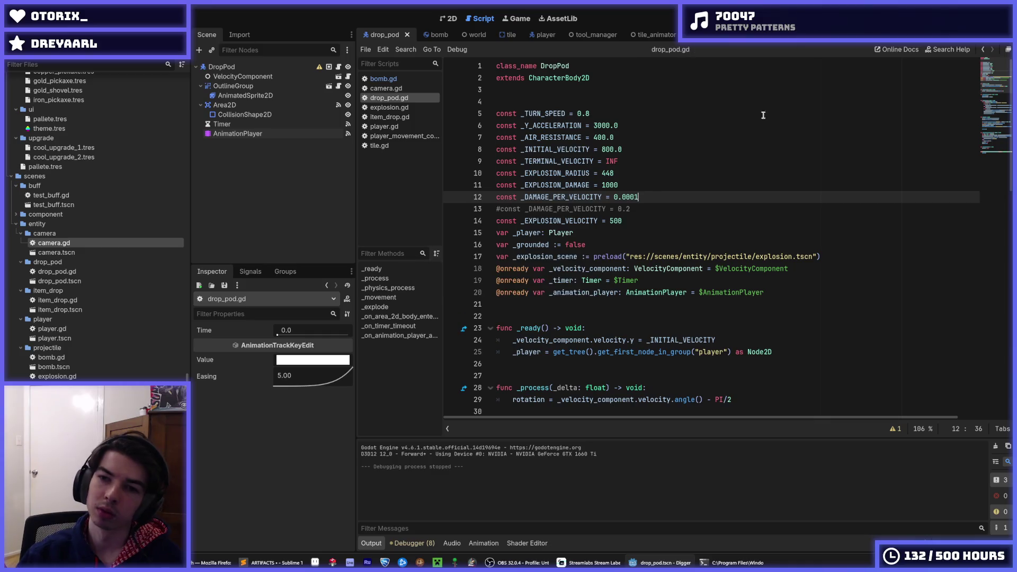
pyautogui.press('F5')
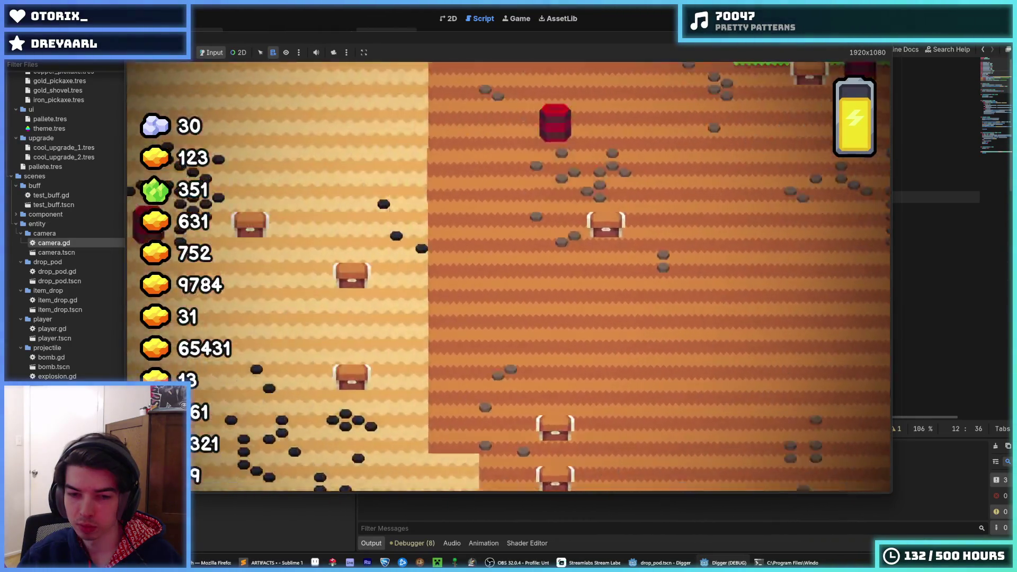
pyautogui.press('F8')
pyautogui.scroll(-15, 688, 265)
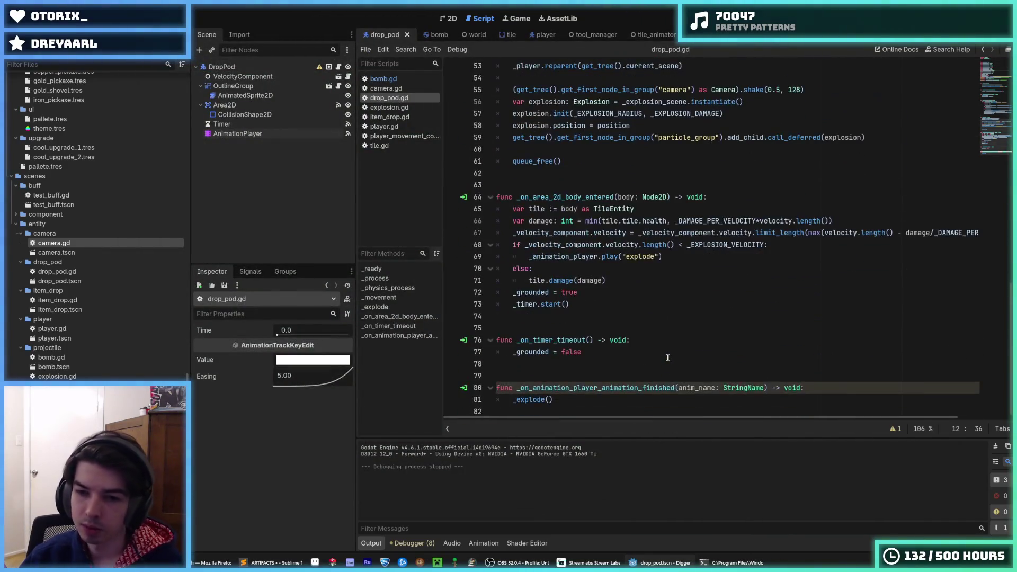
# Step: Show the script warnings list in the Debugger's Errors panel
pyautogui.scroll(7, 662, 344)
pyautogui.scroll(-6, 657, 318)
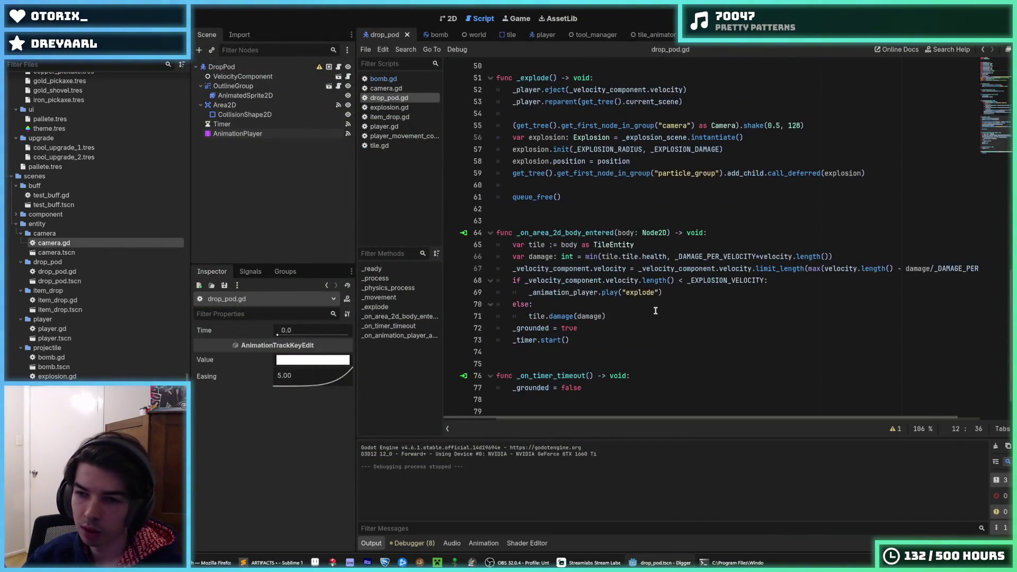
pyautogui.scroll(-1, 655, 311)
pyautogui.click(419, 544)
pyautogui.click(429, 423)
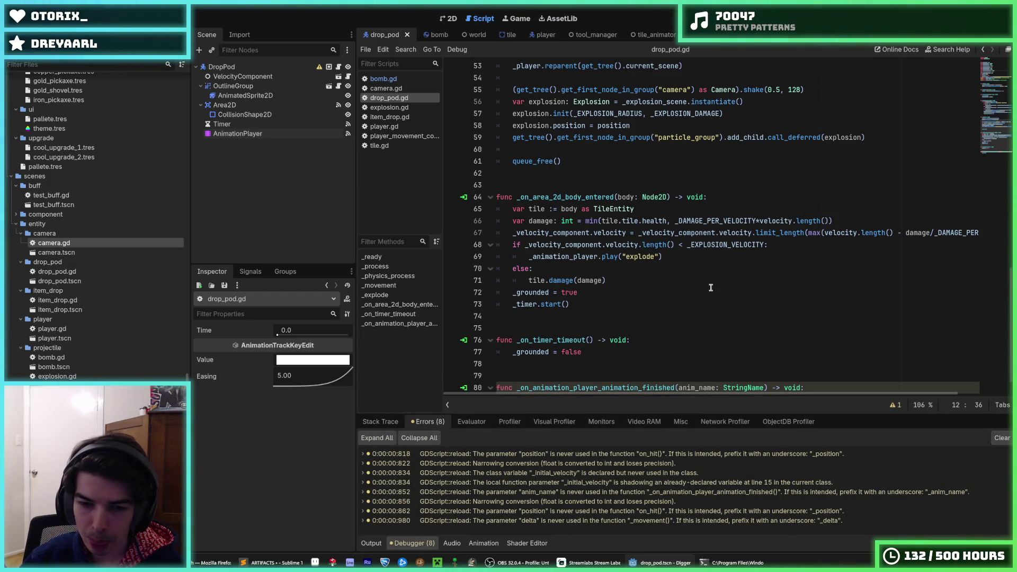
# Step: Delete the unused _initial_velocity declaration in player.gd via its shadowing warning
pyautogui.click(640, 483)
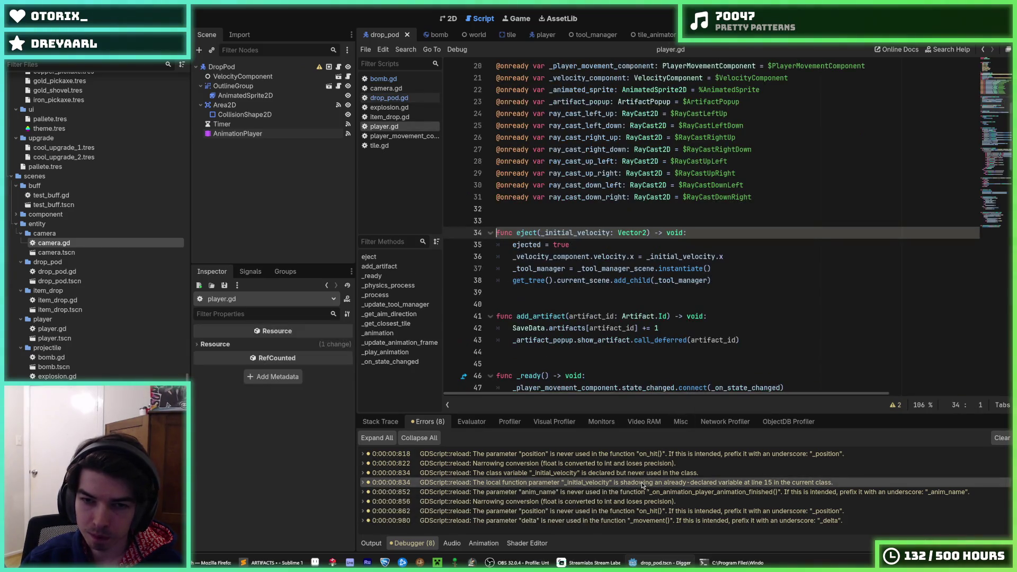
pyautogui.keyDown('ctrl'); pyautogui.click(555, 233); pyautogui.keyUp('ctrl')
pyautogui.moveTo(621, 220); pyautogui.dragTo(639, 210)
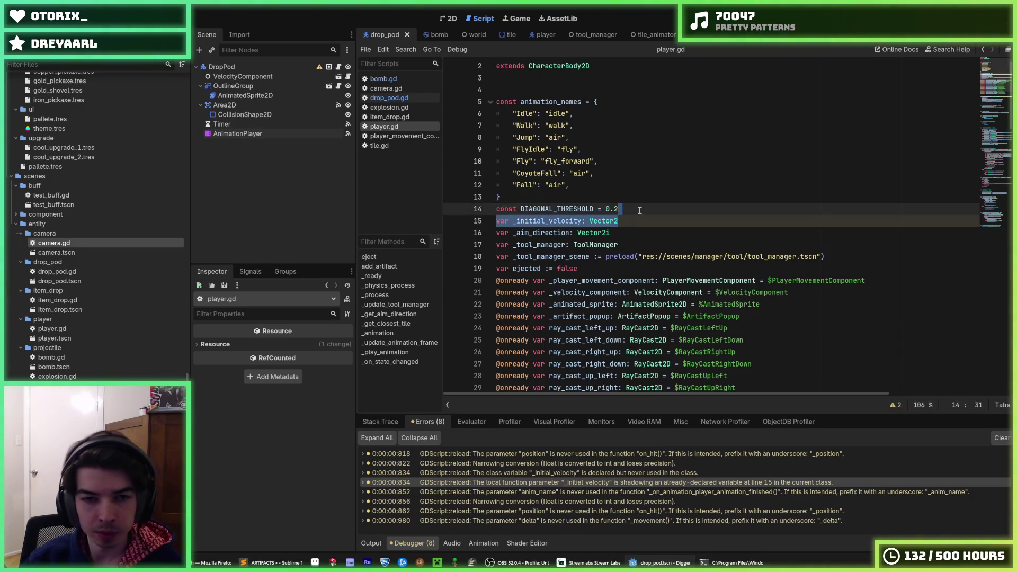
pyautogui.press('BackSpace')
# Step: Reopen drop_pod.gd and copy the _DAMAGE_PER_VELOCITY name from the damage line
pyautogui.click(440, 19)
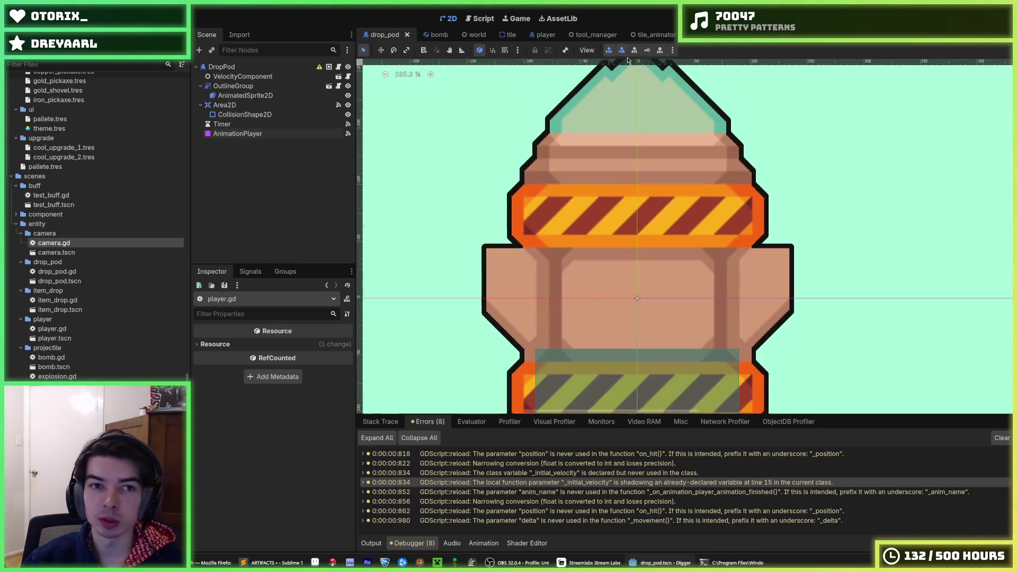
pyautogui.click(347, 66)
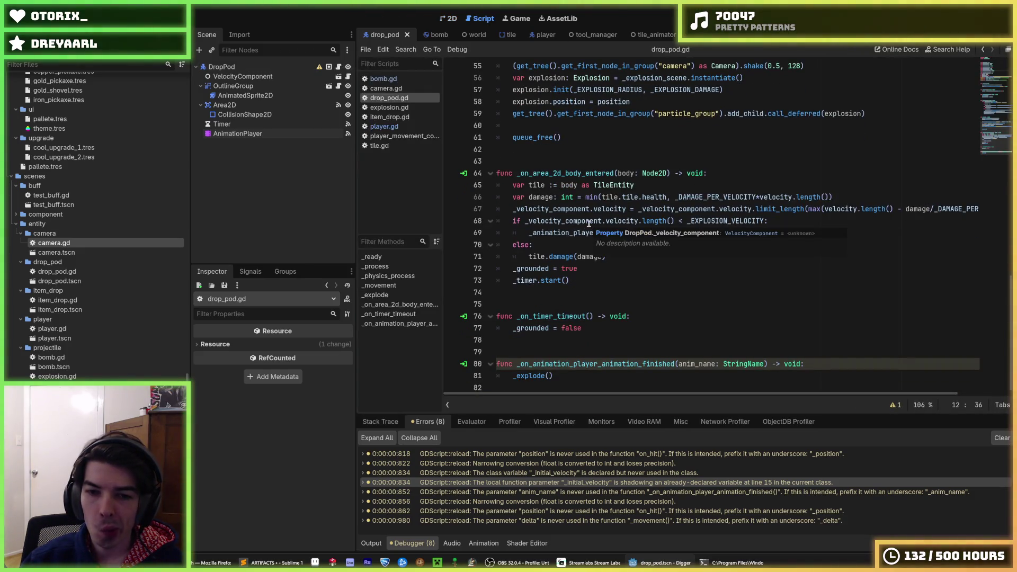
pyautogui.scroll(3, 588, 223)
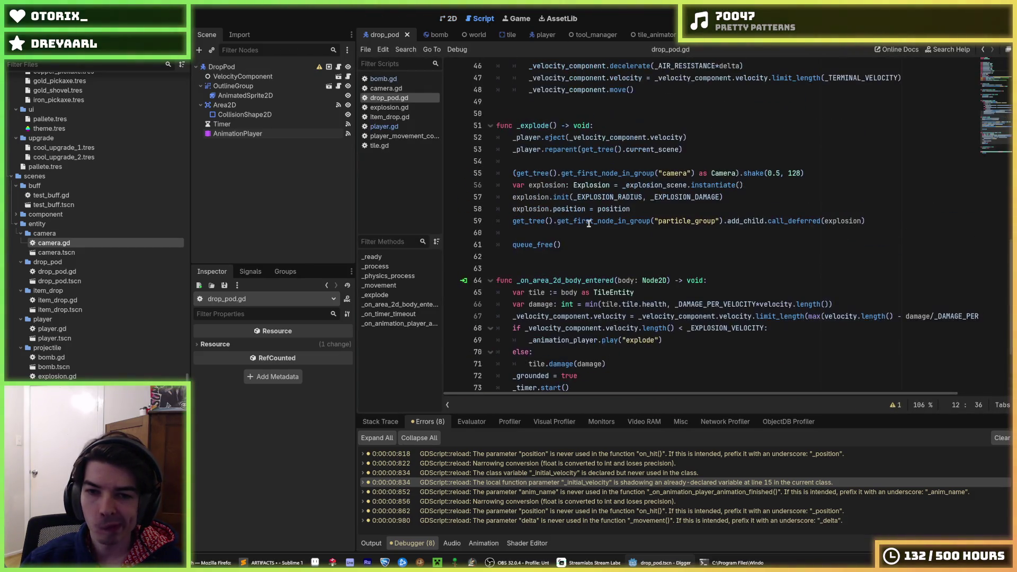
pyautogui.click(853, 306)
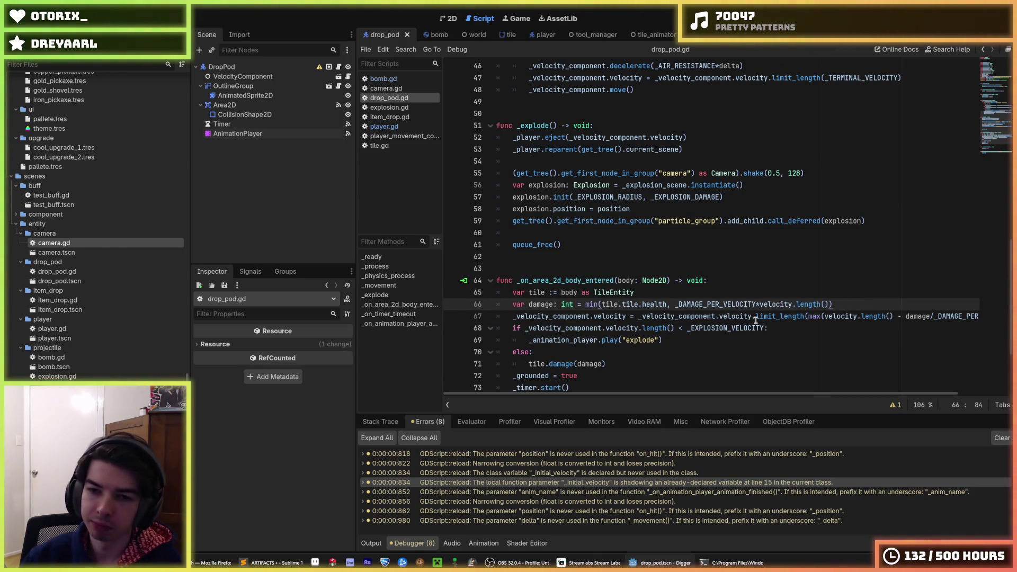
pyautogui.click(743, 305)
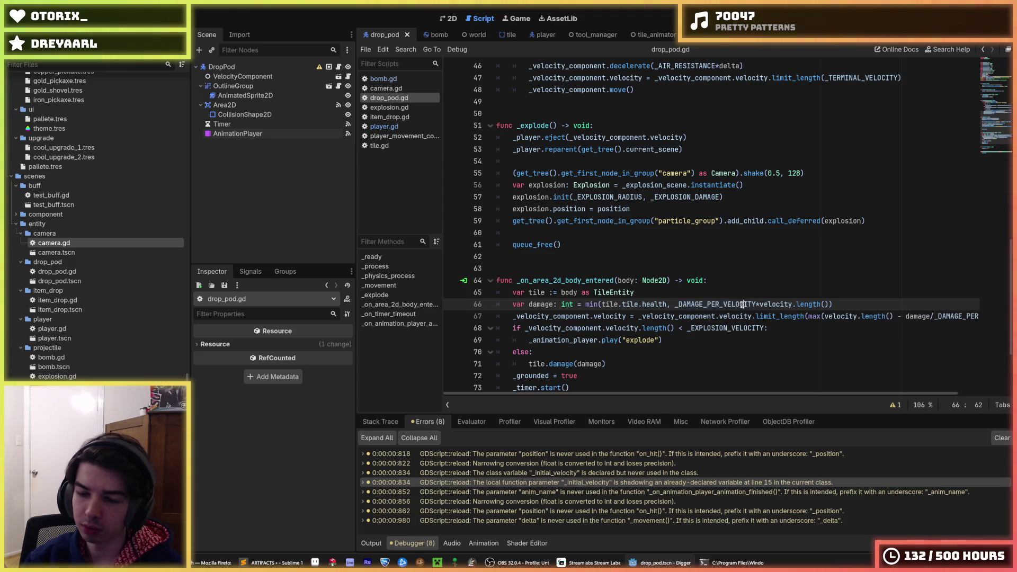
pyautogui.rightClick(735, 306)
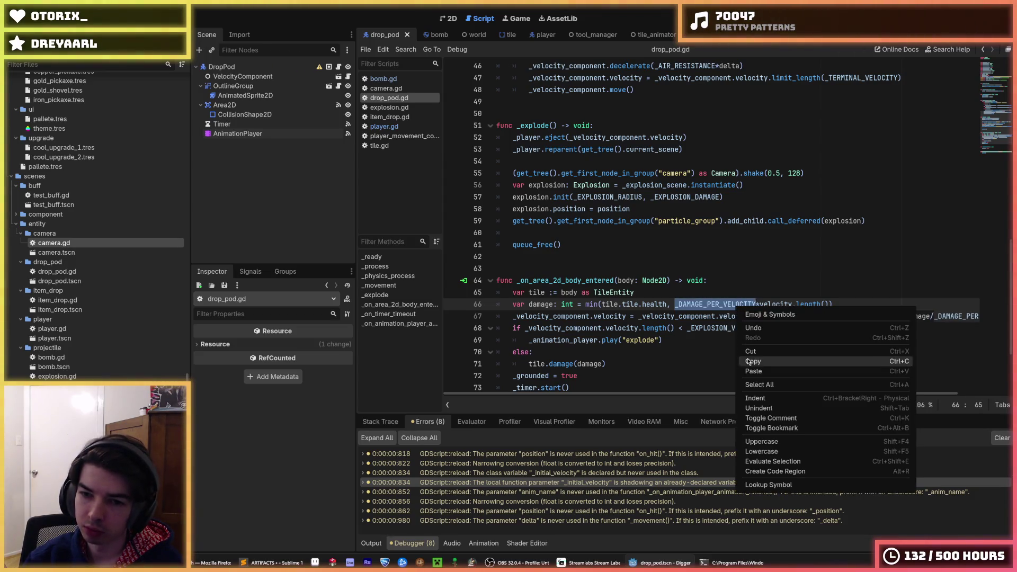
pyautogui.click(774, 340)
pyautogui.click(786, 326)
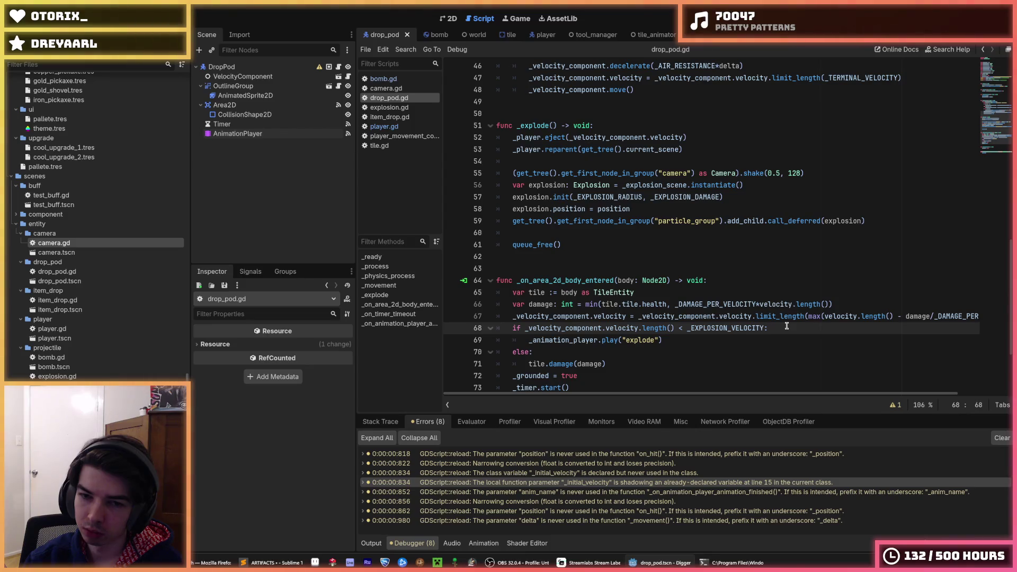
# Step: Restore the velocity print line, make _DAMAGE_PER_VELOCITY 0.001, and run the game
pyautogui.hotkey('ctrl', 'z')
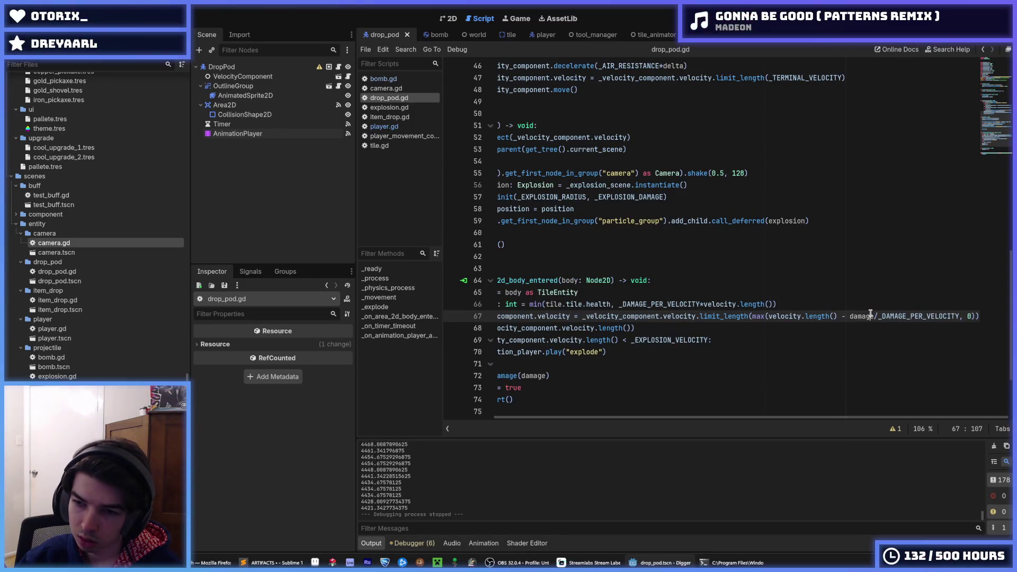
pyautogui.moveTo(992, 125); pyautogui.dragTo(982, 70)
pyautogui.click(616, 198)
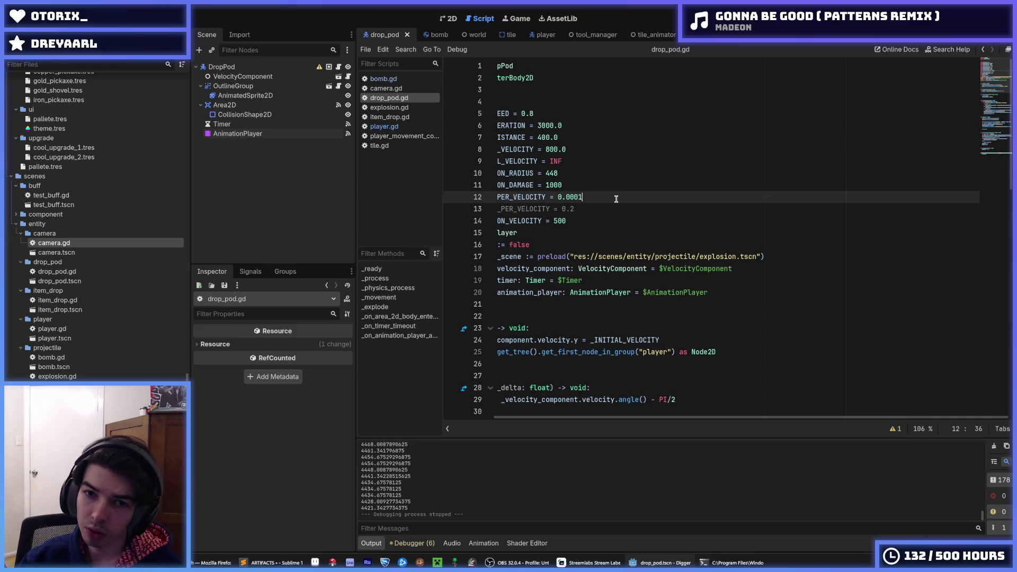
pyautogui.write('1')
pyautogui.press('F5')
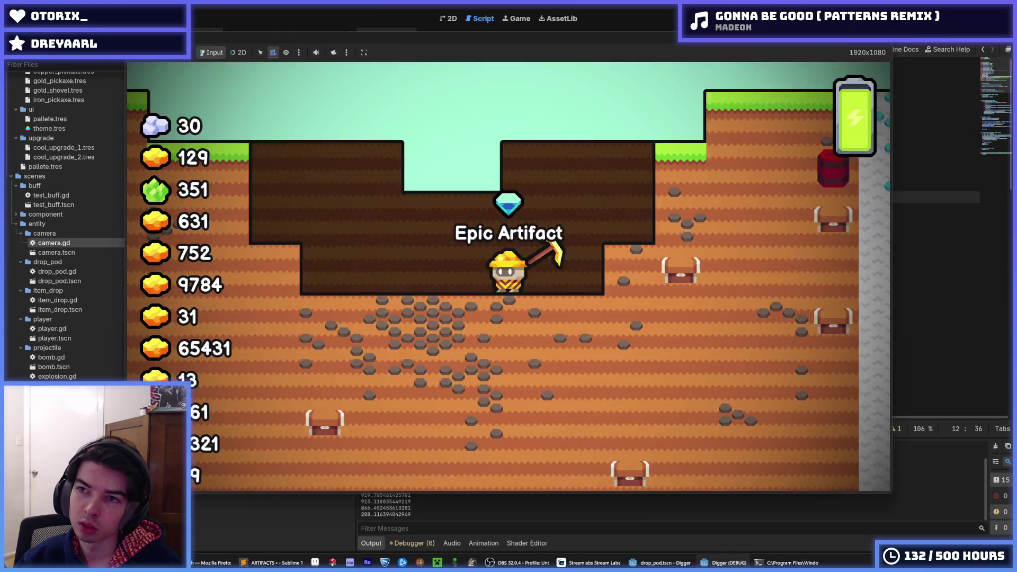
# Step: Run and stop the game repeatedly to watch the drop pod explode at 0.001 damage
pyautogui.press('F8')
pyautogui.press('F5')
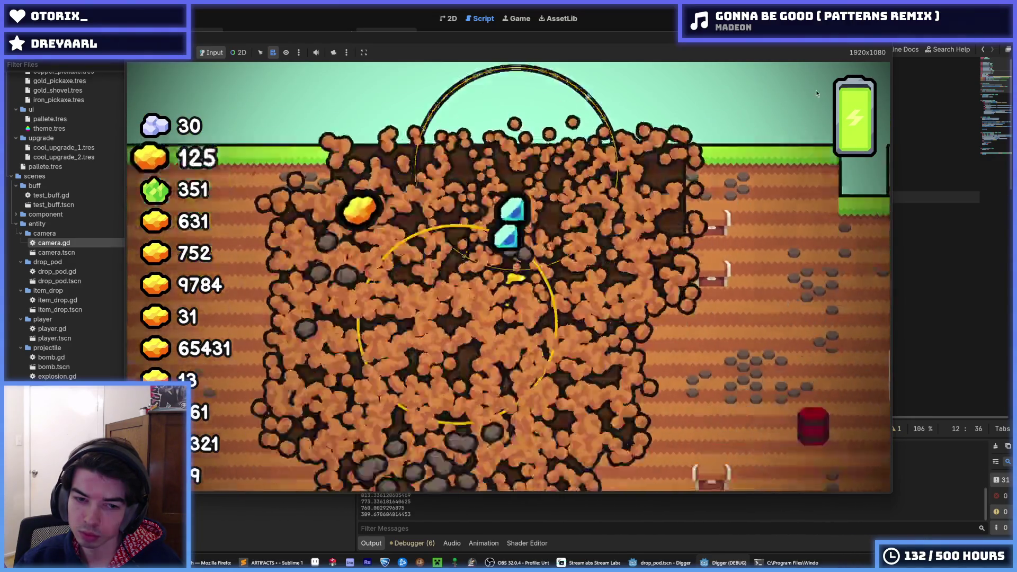
pyautogui.press('F8')
pyautogui.press('F5')
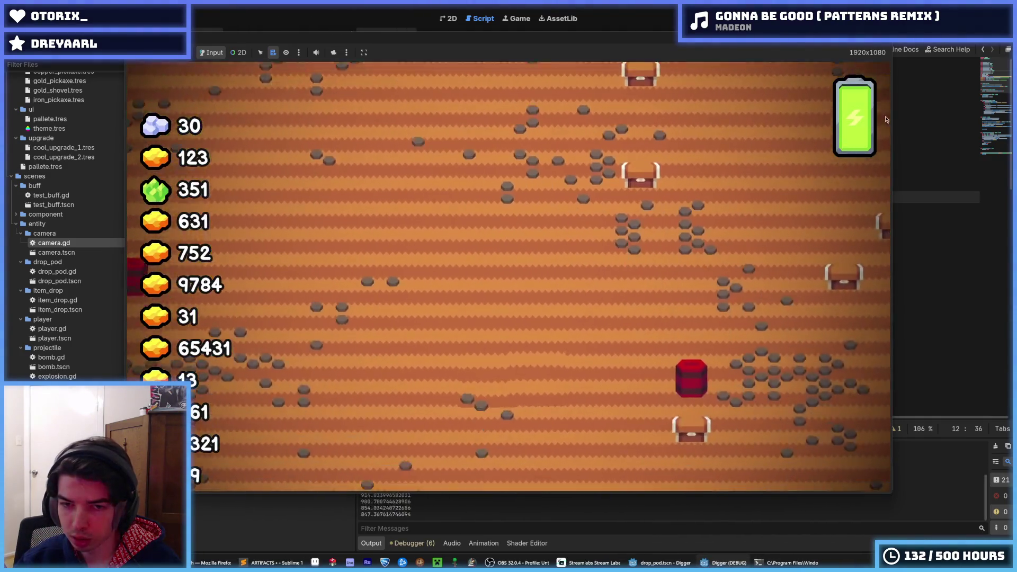
pyautogui.press('F8')
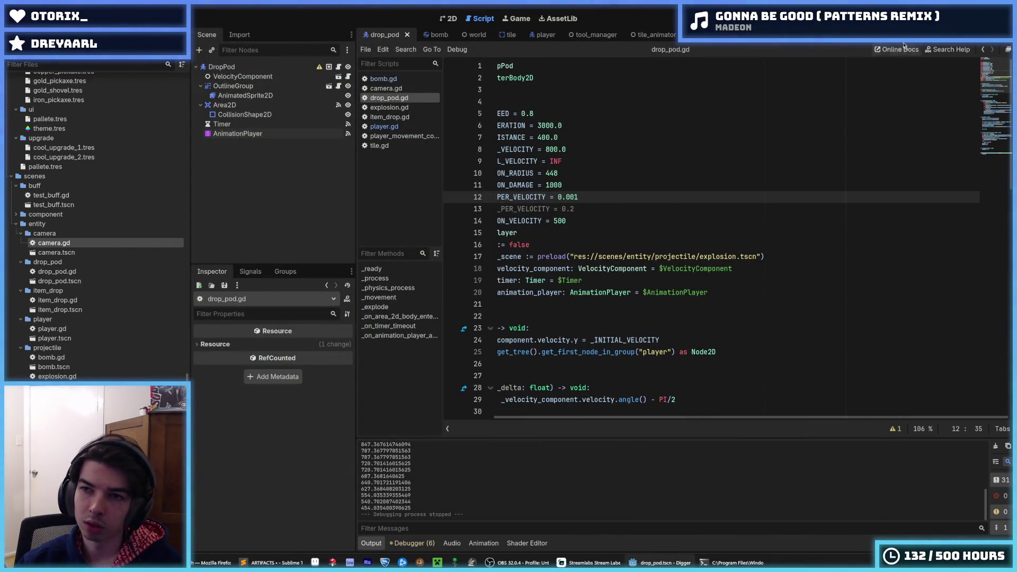
pyautogui.press('F5')
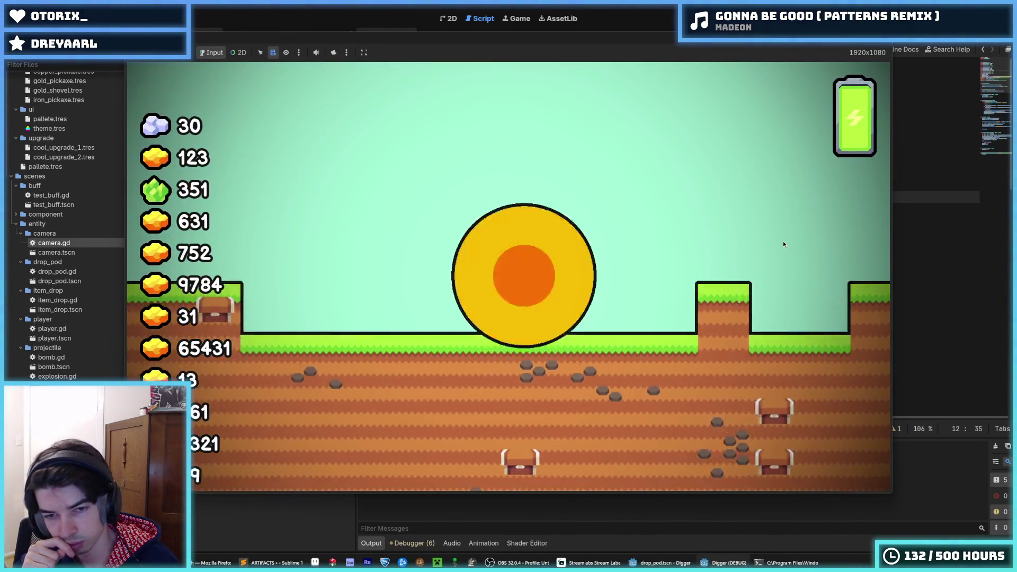
pyautogui.press('F5')
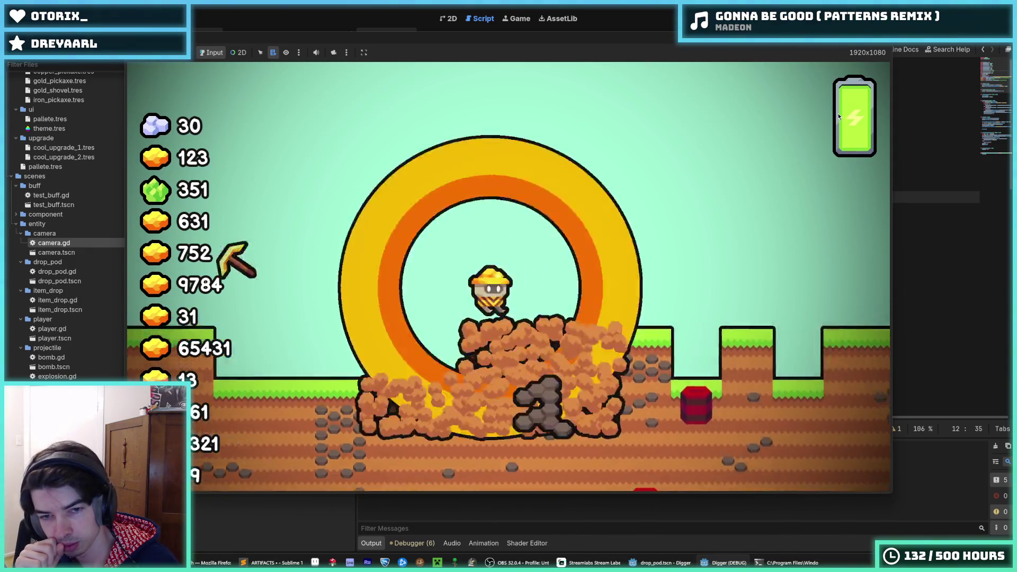
pyautogui.press('F8')
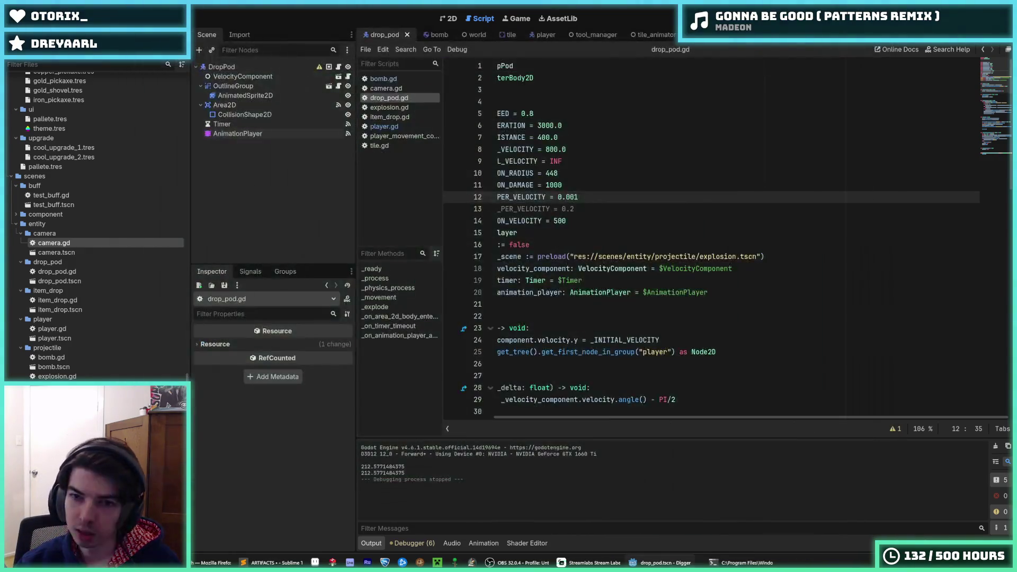
pyautogui.press('F5')
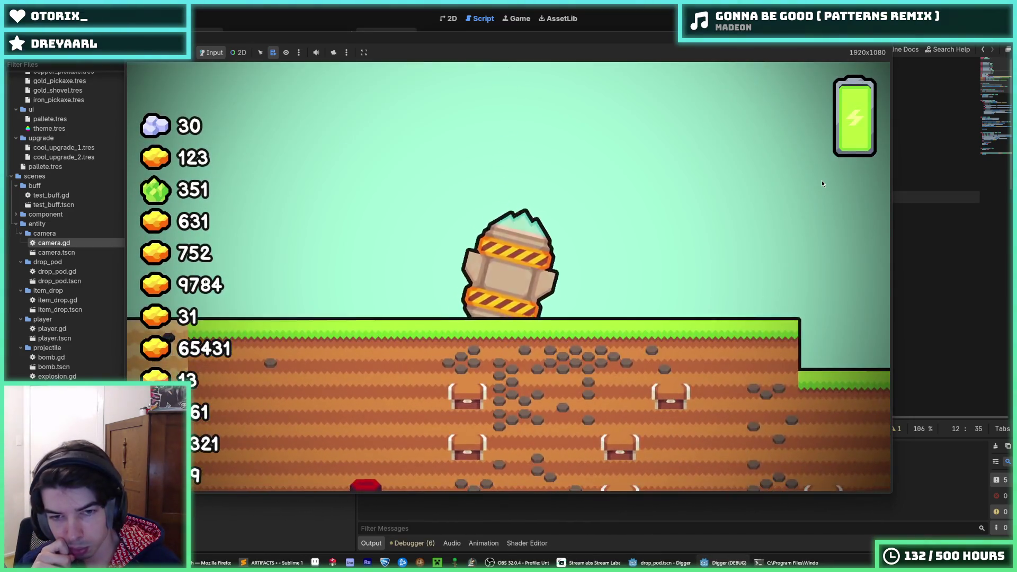
pyautogui.press('F8')
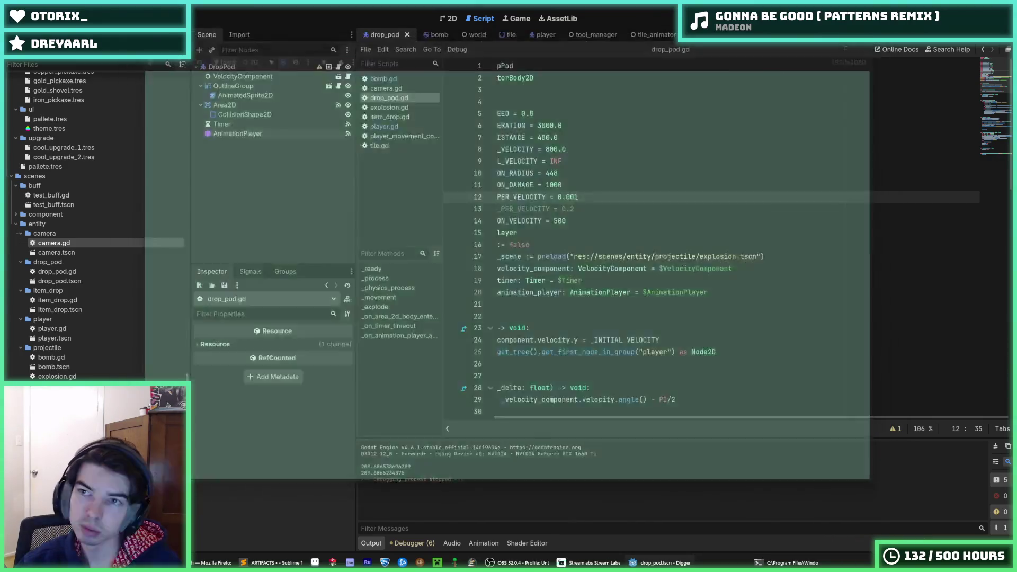
pyautogui.press('F5')
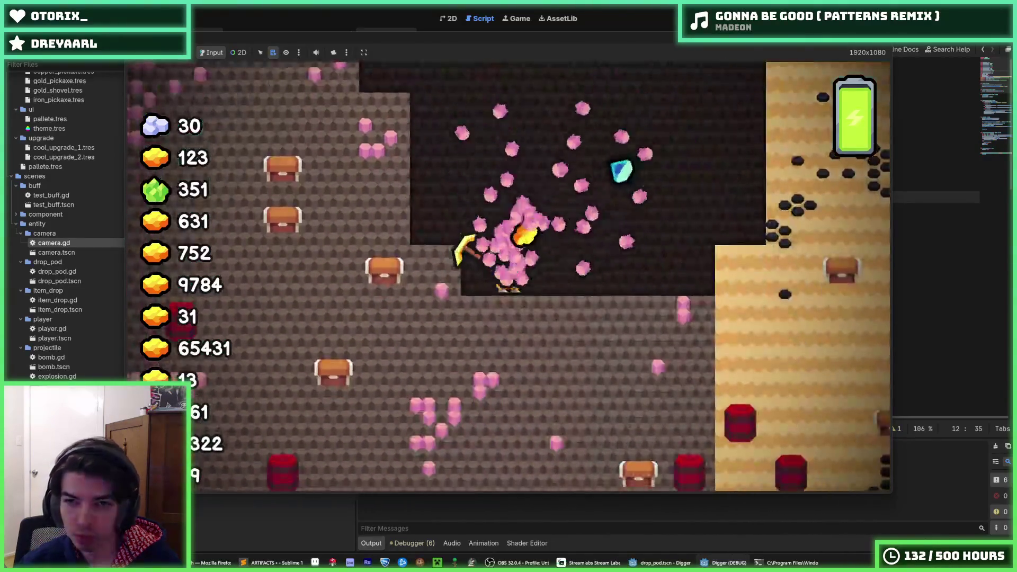
pyautogui.press('F5')
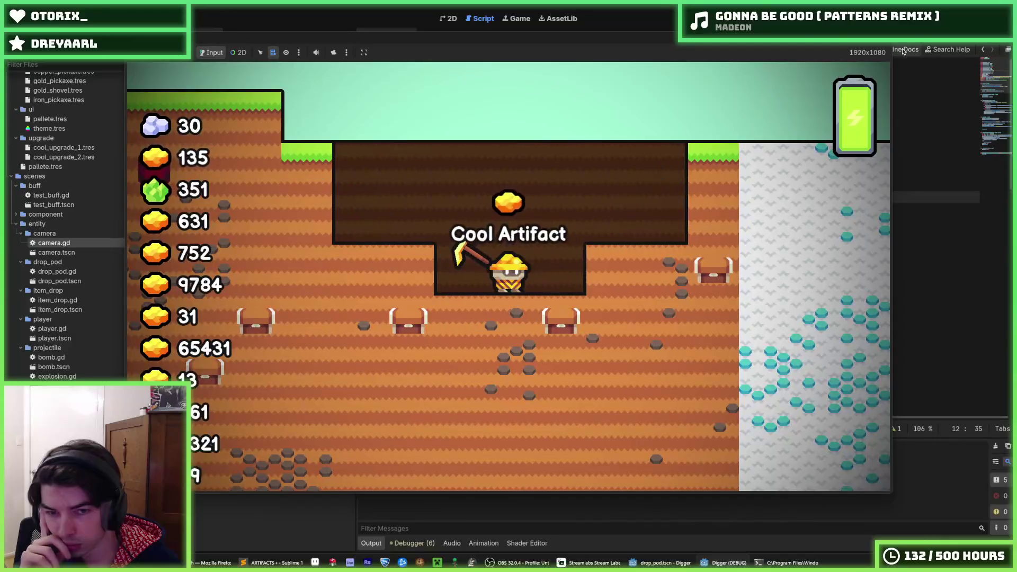
pyautogui.press('F5')
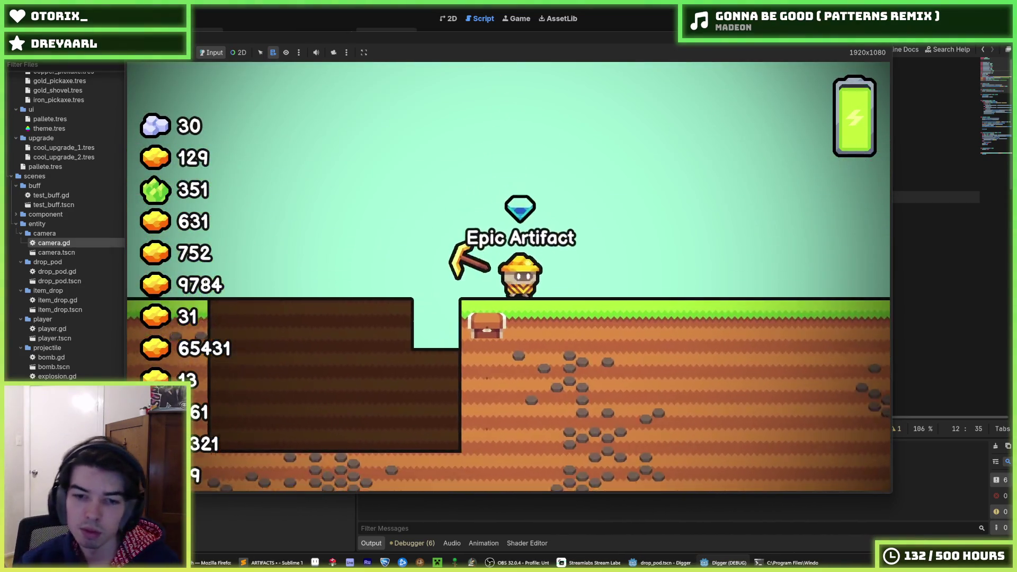
pyautogui.press('F8')
pyautogui.press('F5')
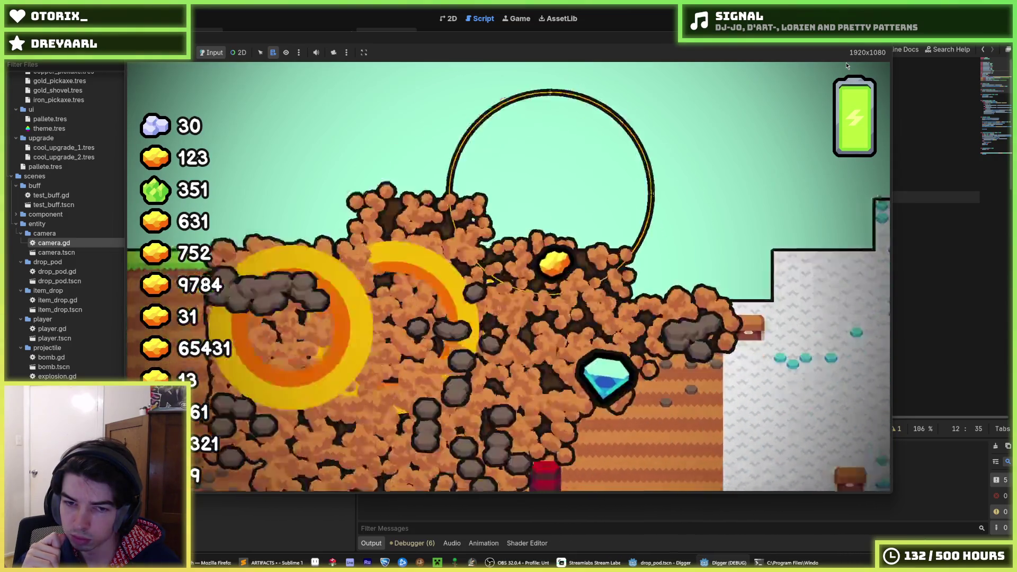
pyautogui.press('F5')
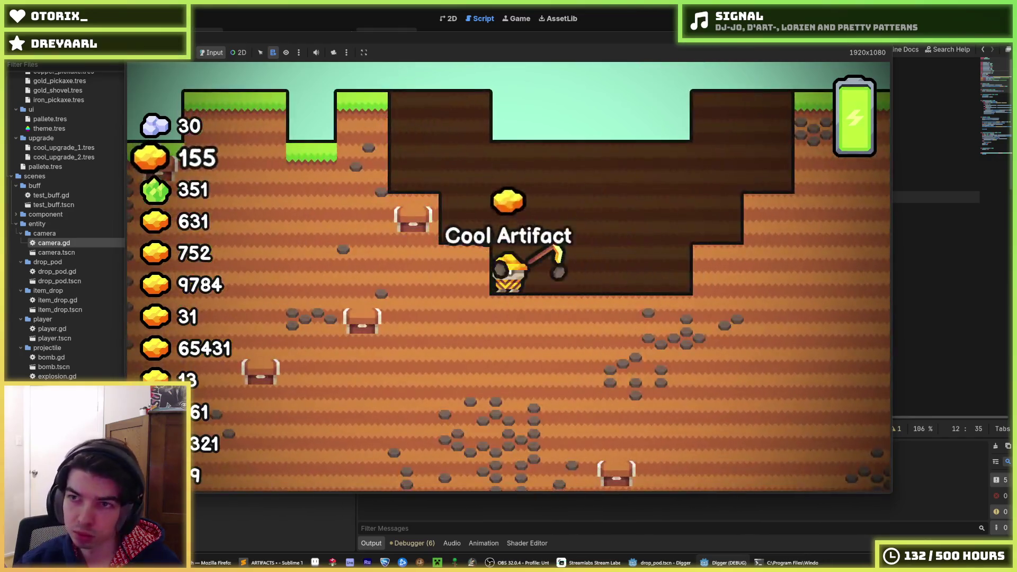
pyautogui.press('F8')
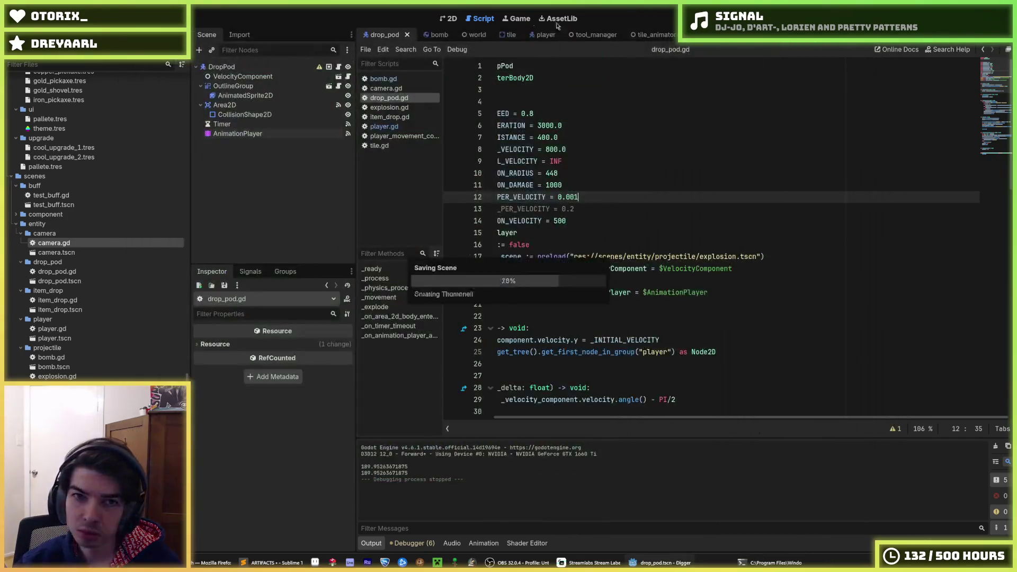
# Step: In the drop pod's 2D scene, lower the Area2D's Position y from 96 to 60
pyautogui.click(447, 18)
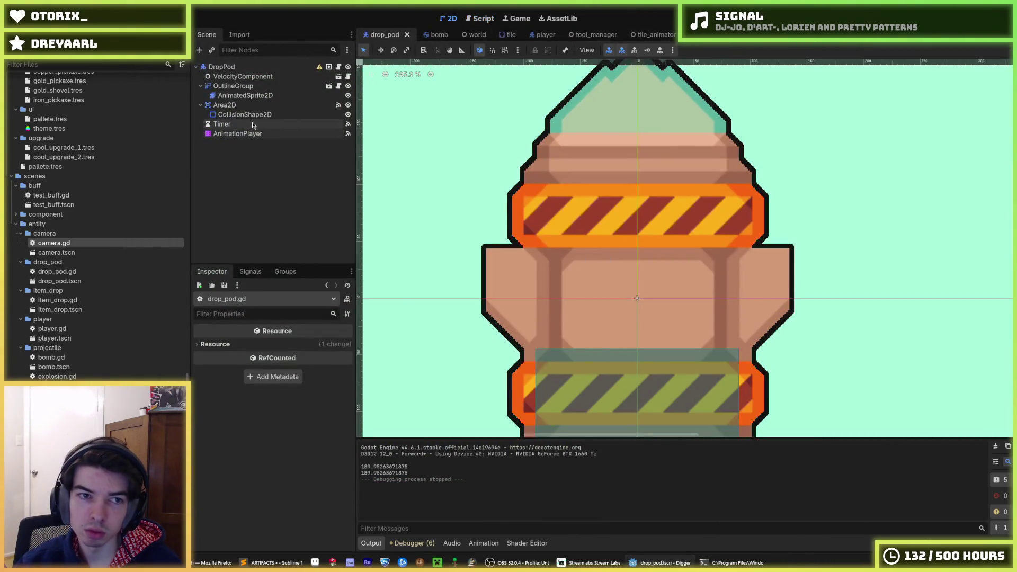
pyautogui.click(224, 105)
pyautogui.click(244, 115)
pyautogui.scroll(-3, 650, 167)
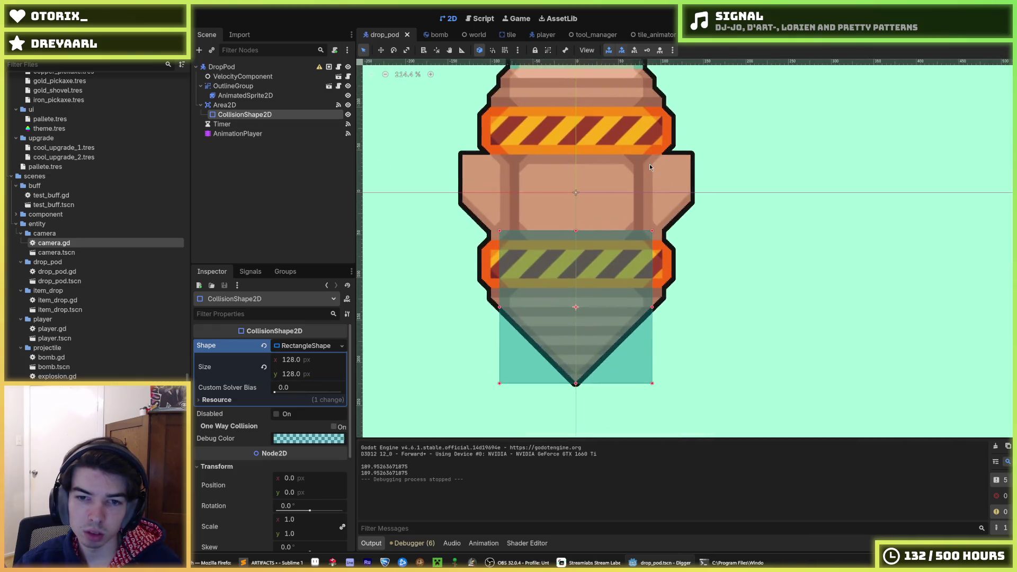
pyautogui.scroll(1, 649, 166)
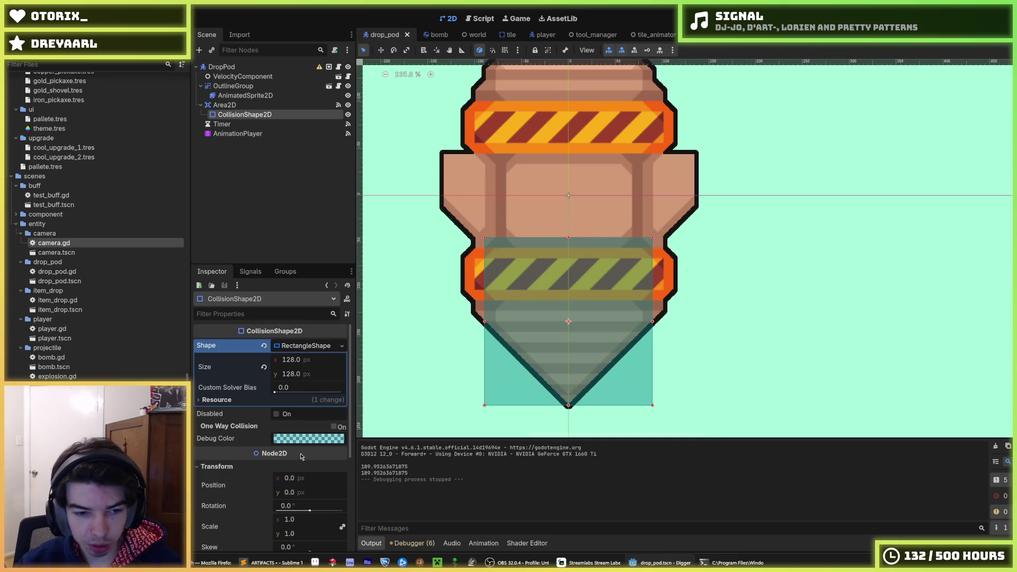
pyautogui.click(224, 105)
pyautogui.scroll(-3, 272, 452)
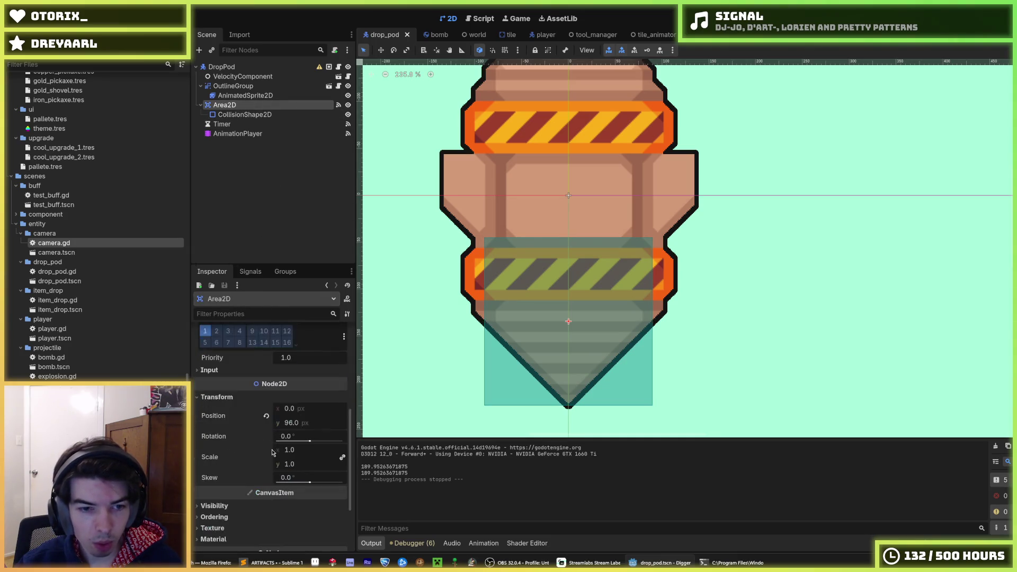
pyautogui.moveTo(291, 423); pyautogui.dragTo(281, 422)
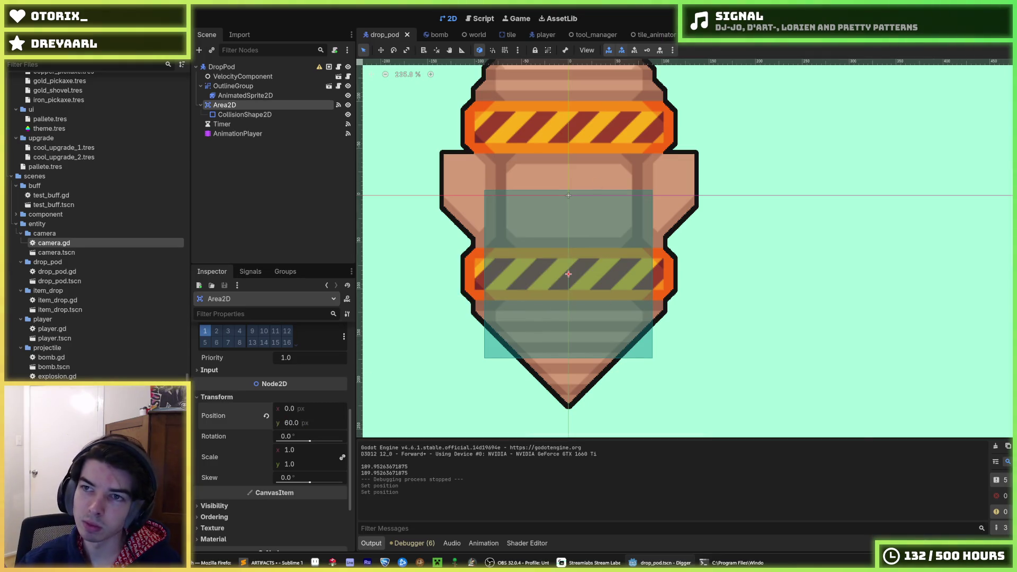
# Step: Test the landing twice with the raised hit area, then return to drop_pod.gd
pyautogui.press('F5')
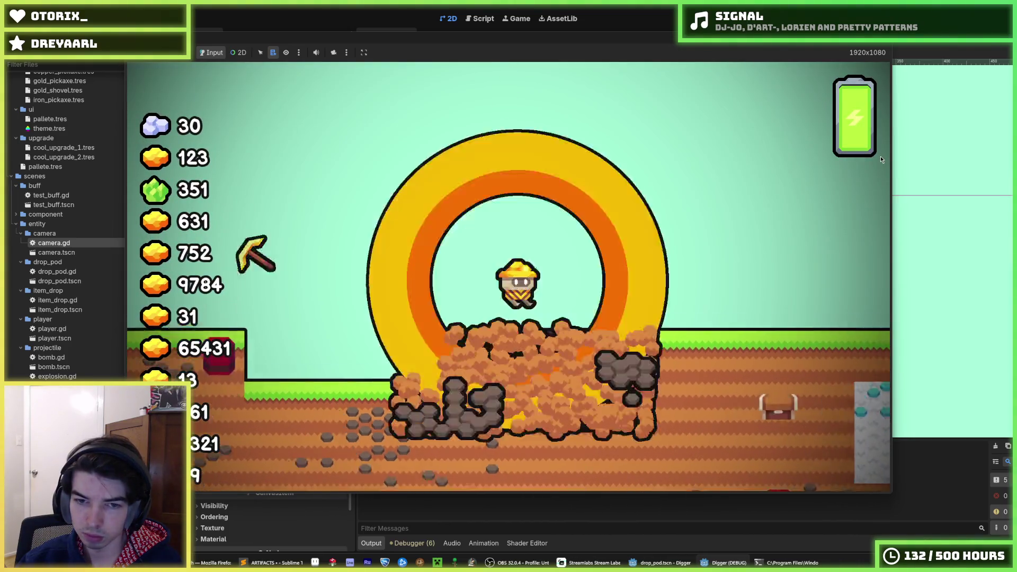
pyautogui.press('F8')
pyautogui.press('F5')
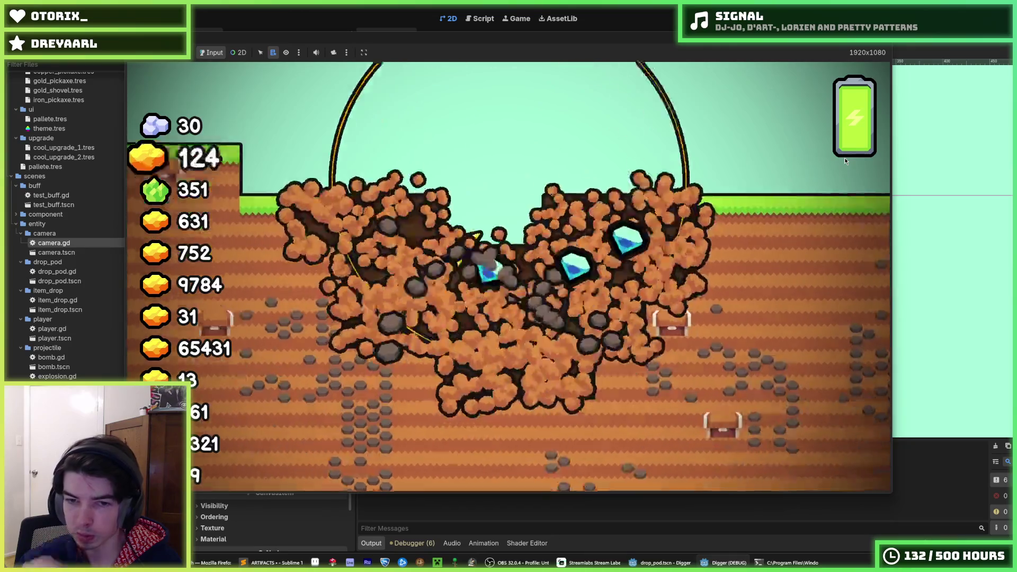
pyautogui.press('F8')
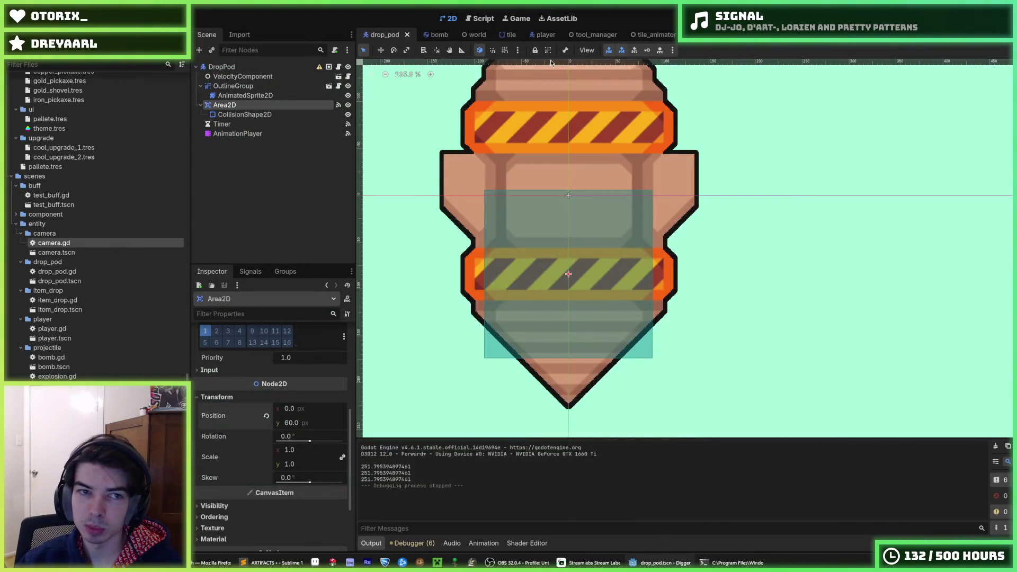
pyautogui.click(476, 19)
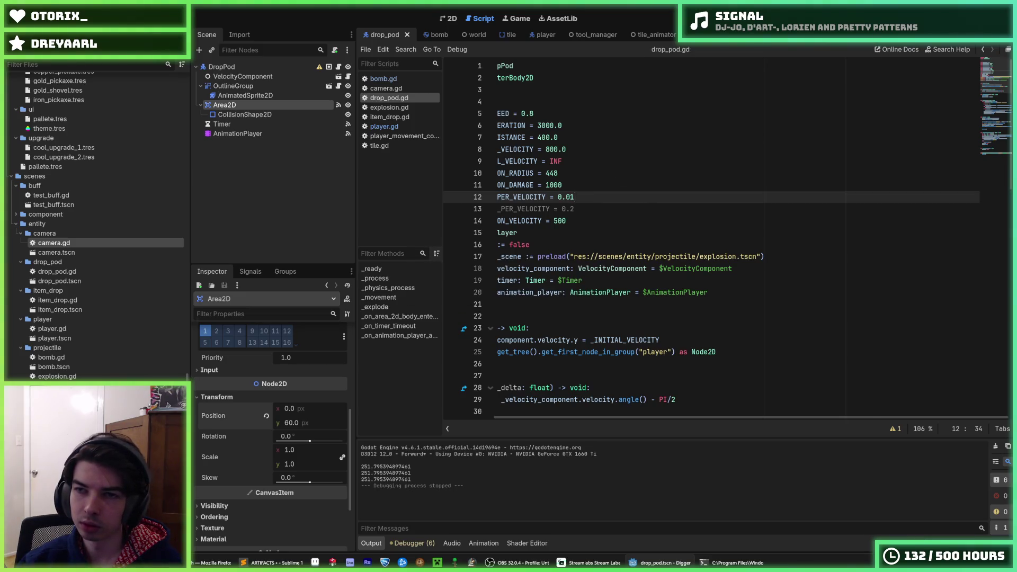
# Step: Run five more explosion tests of the drop pod, then stop the game
pyautogui.press('F5')
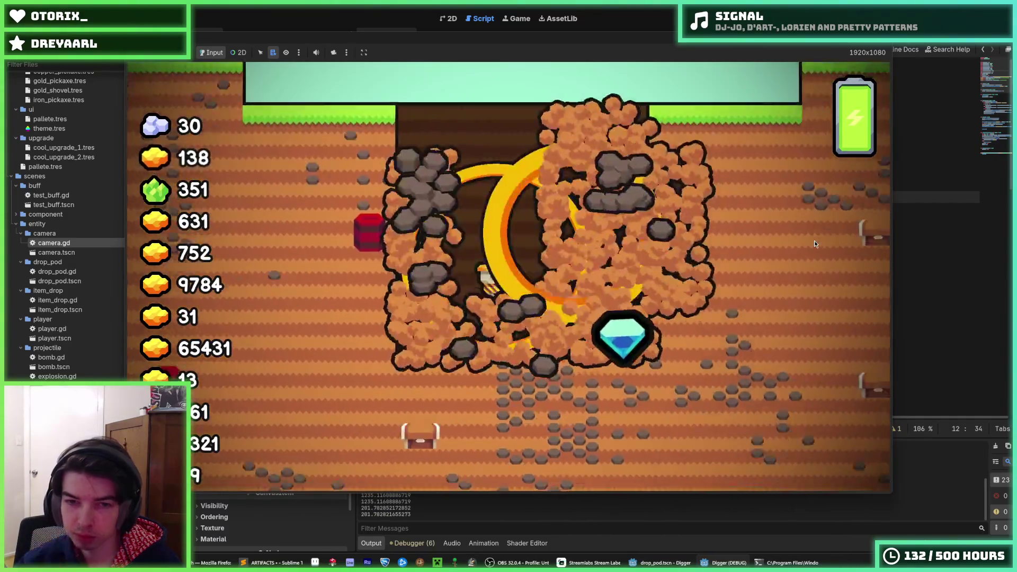
pyautogui.press('F5')
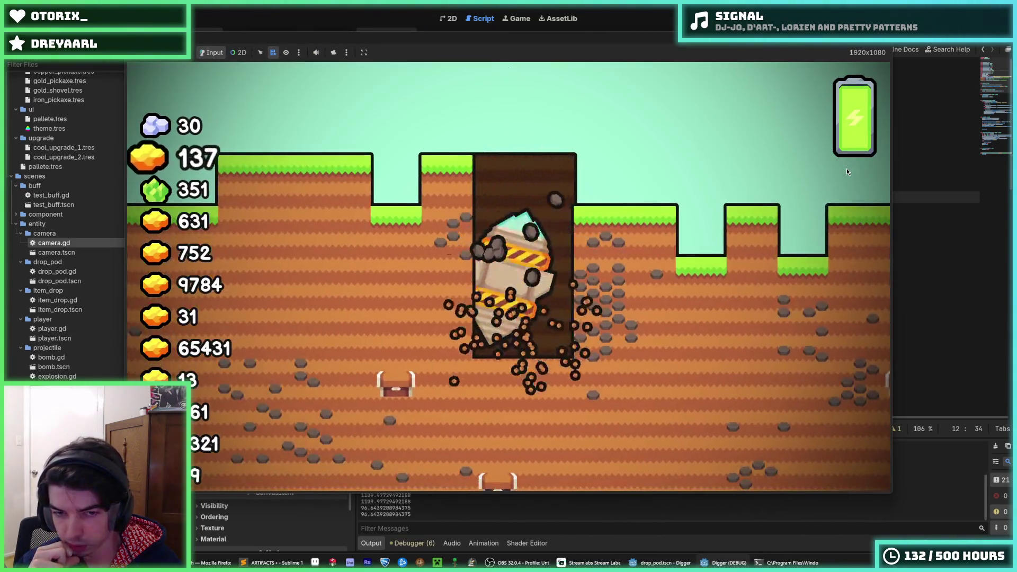
pyautogui.press('F5')
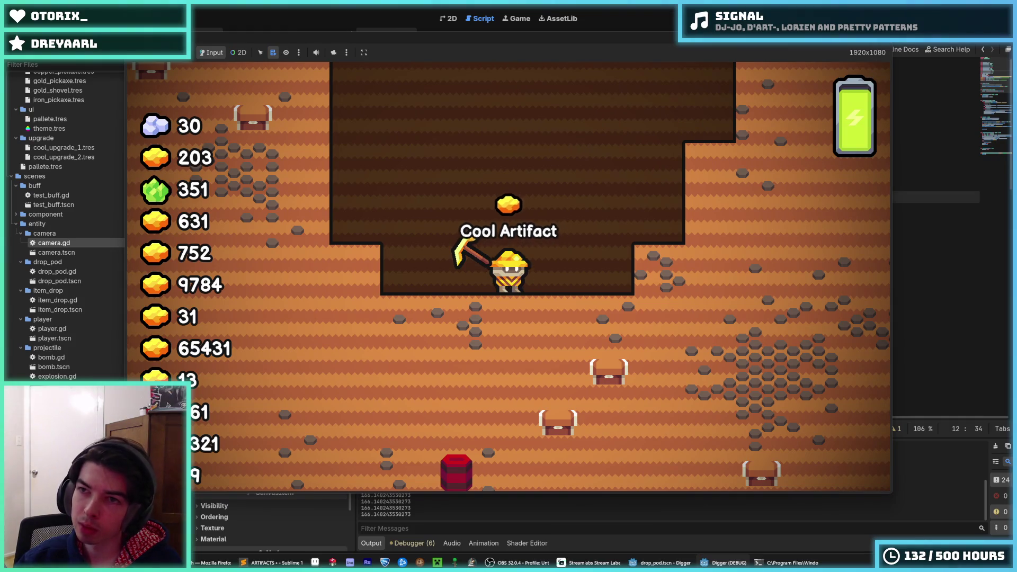
pyautogui.press('F5')
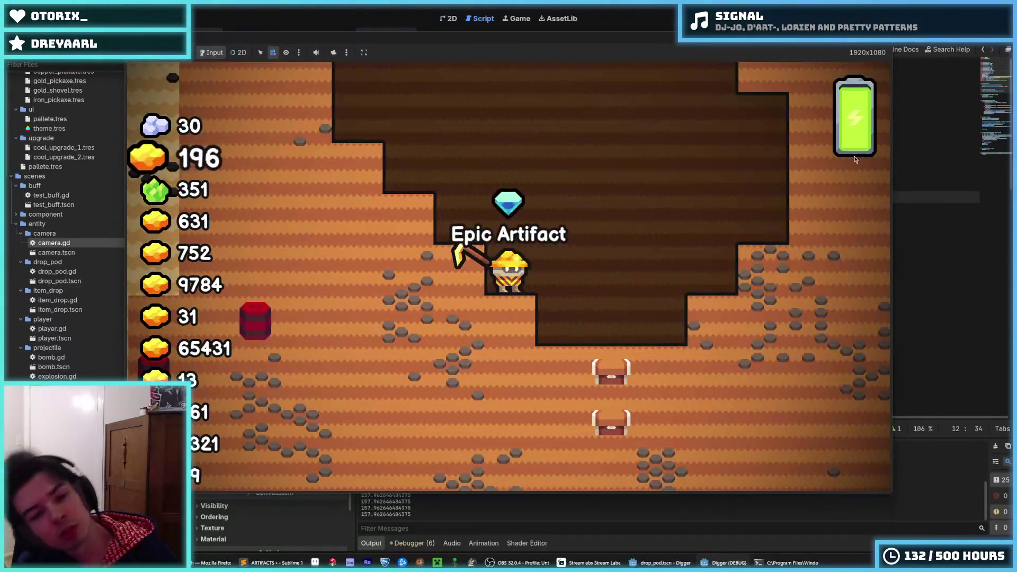
pyautogui.press('F8')
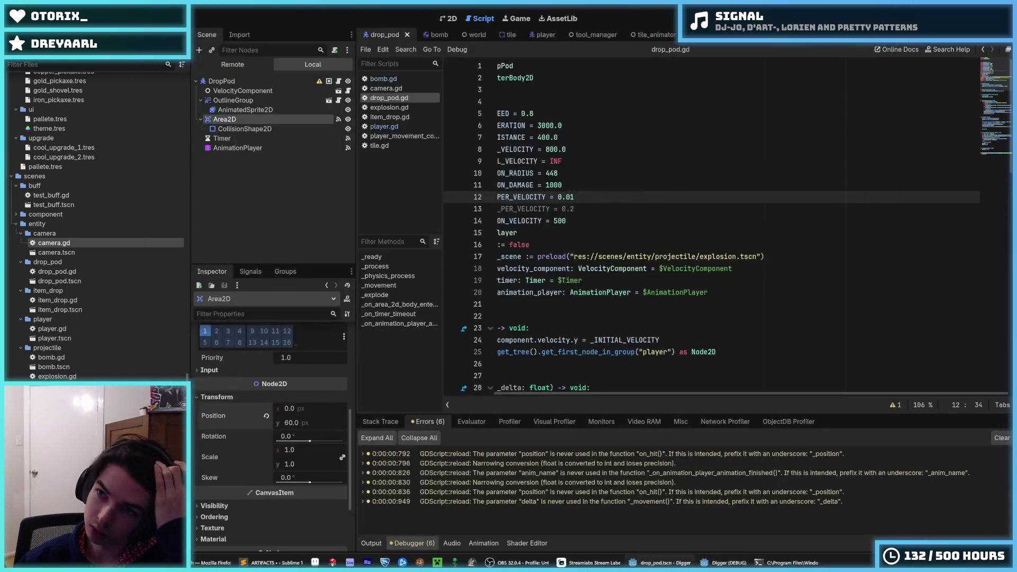
pyautogui.press('F5')
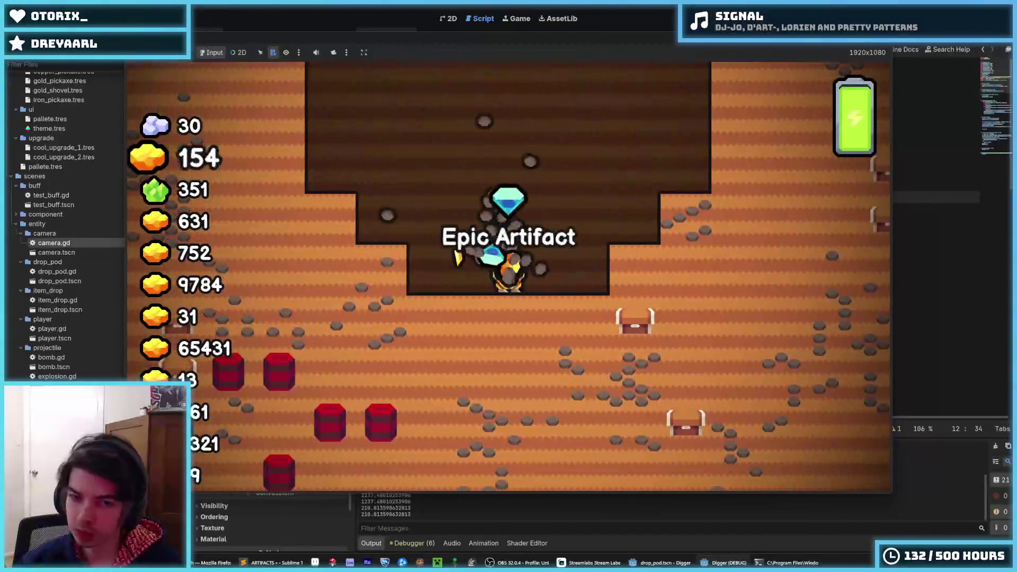
pyautogui.press('F8')
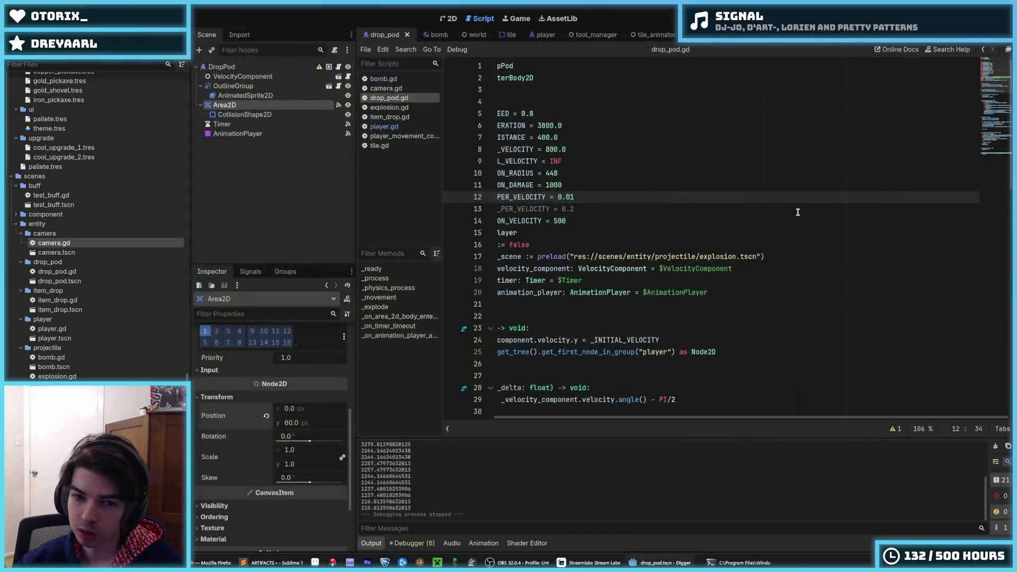
# Step: Run one more quick drop pod test and stop the game
pyautogui.scroll(-7, 794, 264)
pyautogui.click(786, 349)
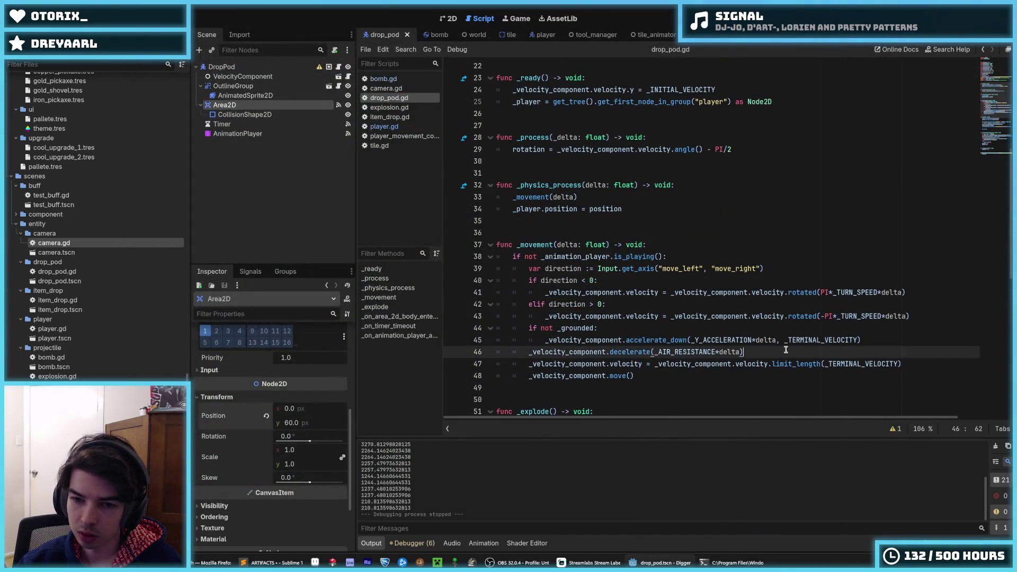
pyautogui.click(868, 233)
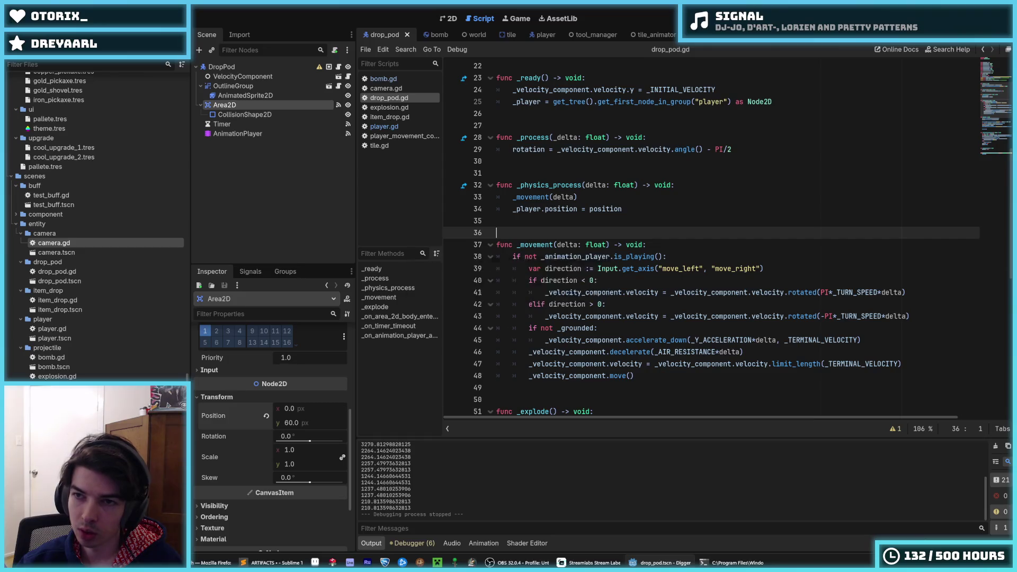
pyautogui.press('F5')
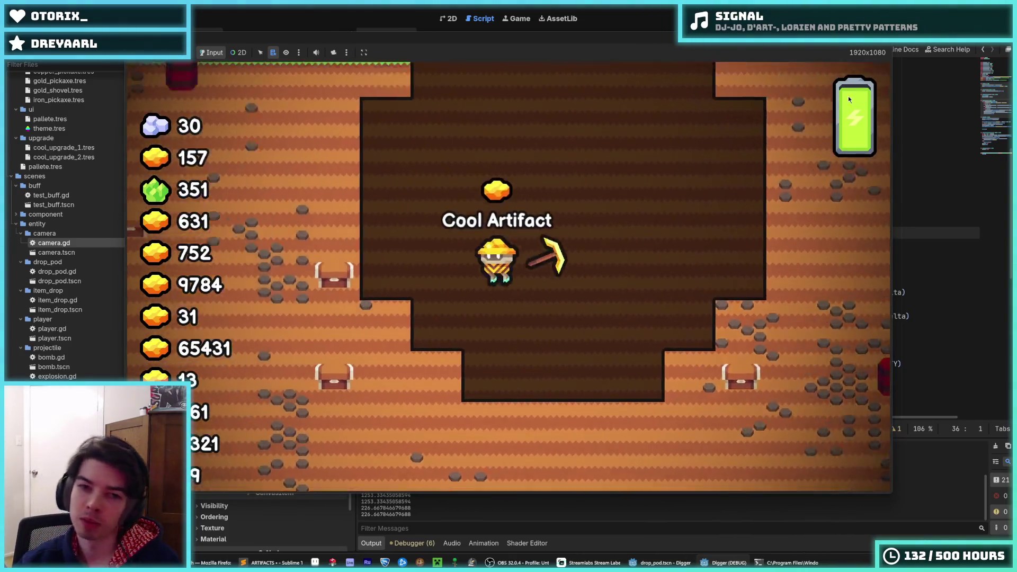
pyautogui.press('F8')
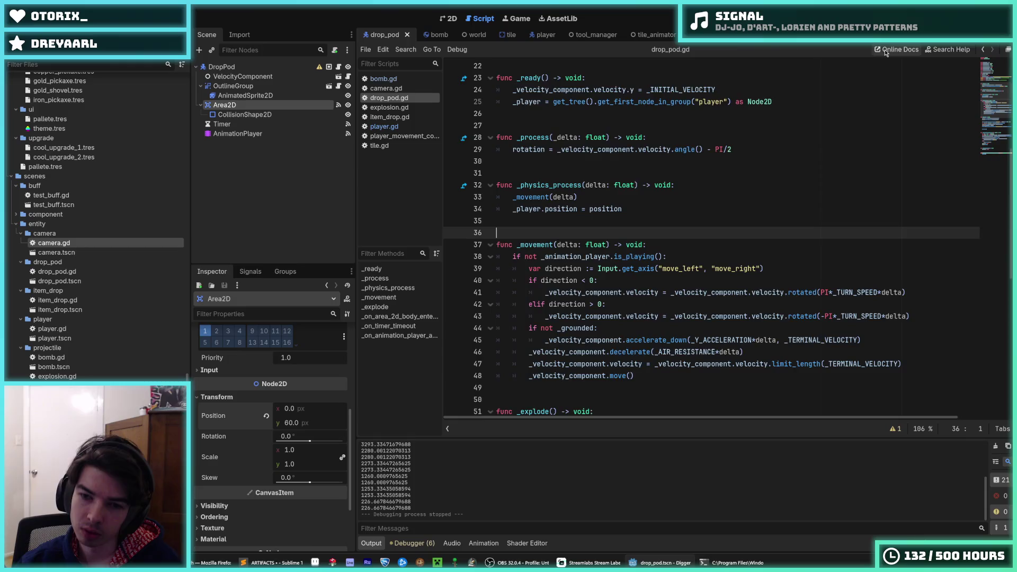
# Step: Delete the velocity print on line 68, set _DAMAGE_PER_VELOCITY to 0.05, and launch the game
pyautogui.scroll(-10, 742, 238)
pyautogui.moveTo(848, 221); pyautogui.dragTo(935, 227)
pyautogui.click(835, 233)
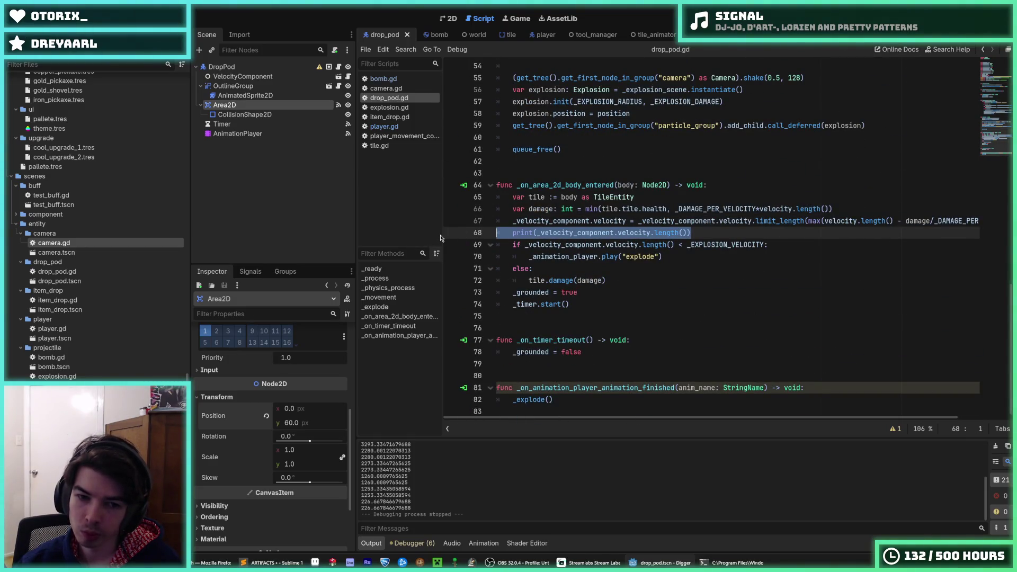
pyautogui.press('BackSpace')
pyautogui.press('BackSpace')
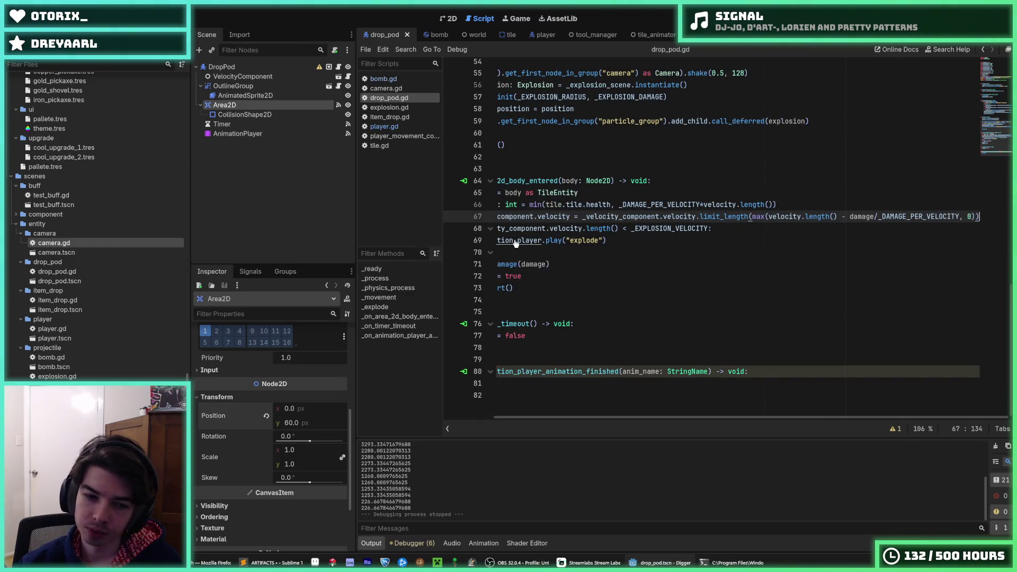
pyautogui.click(671, 191)
pyautogui.scroll(15, 643, 179)
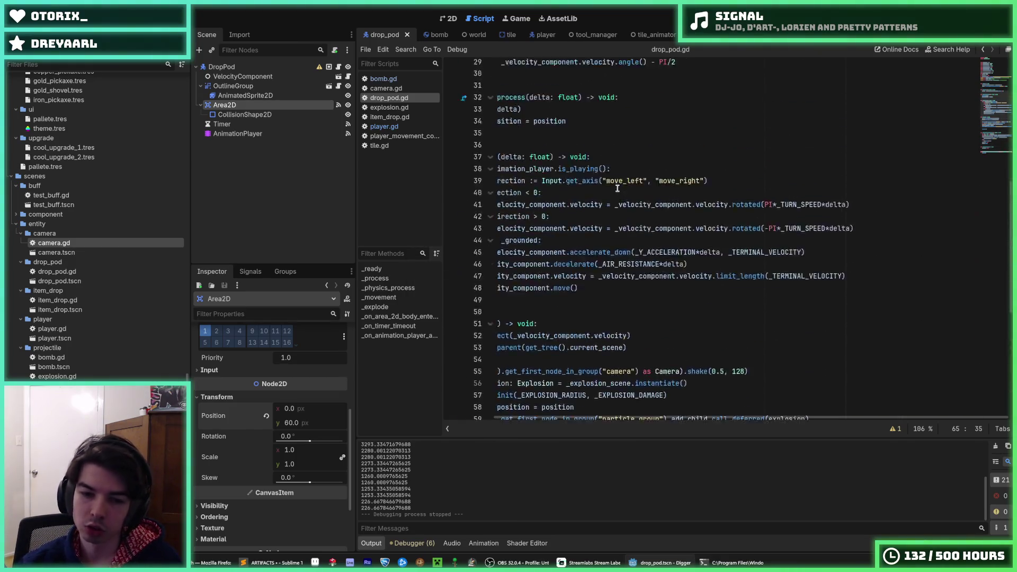
pyautogui.click(690, 188)
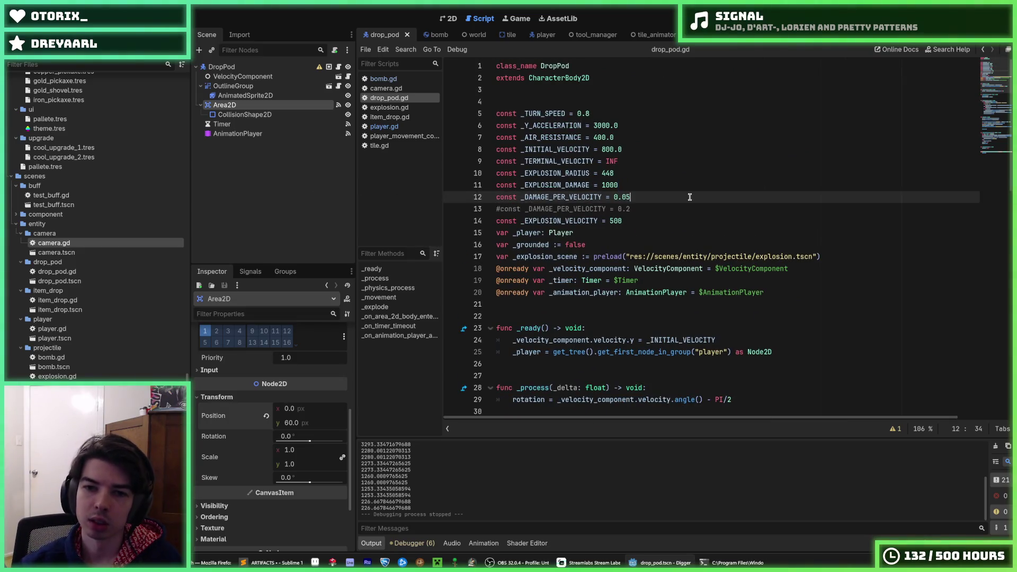
pyautogui.press('F5')
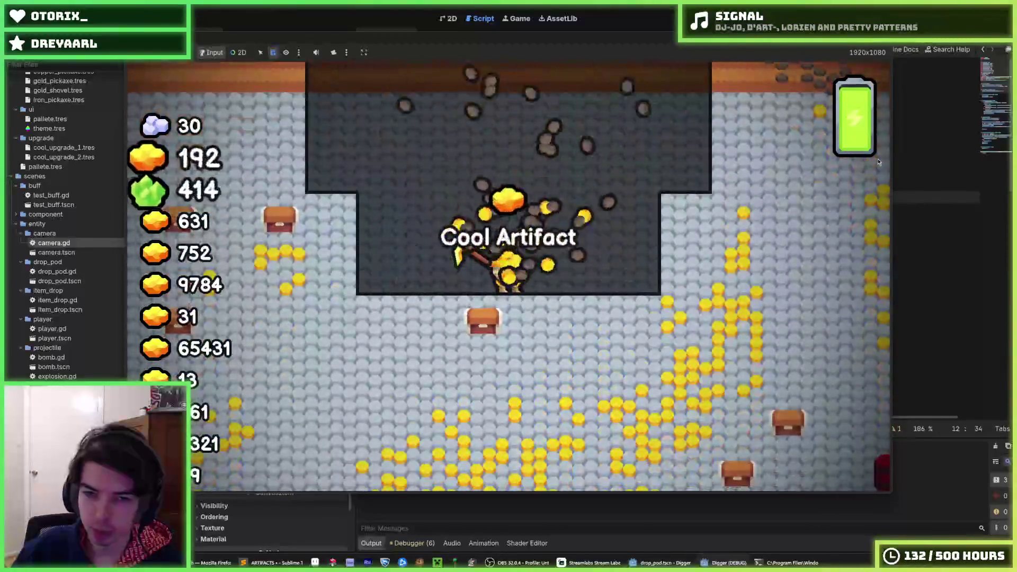
pyautogui.press('F5')
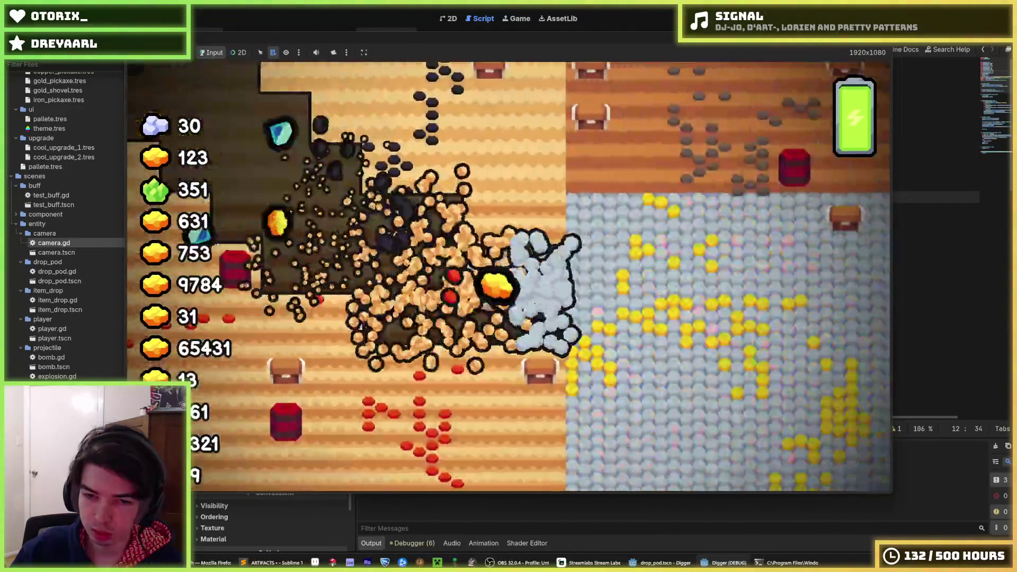
pyautogui.press('F5')
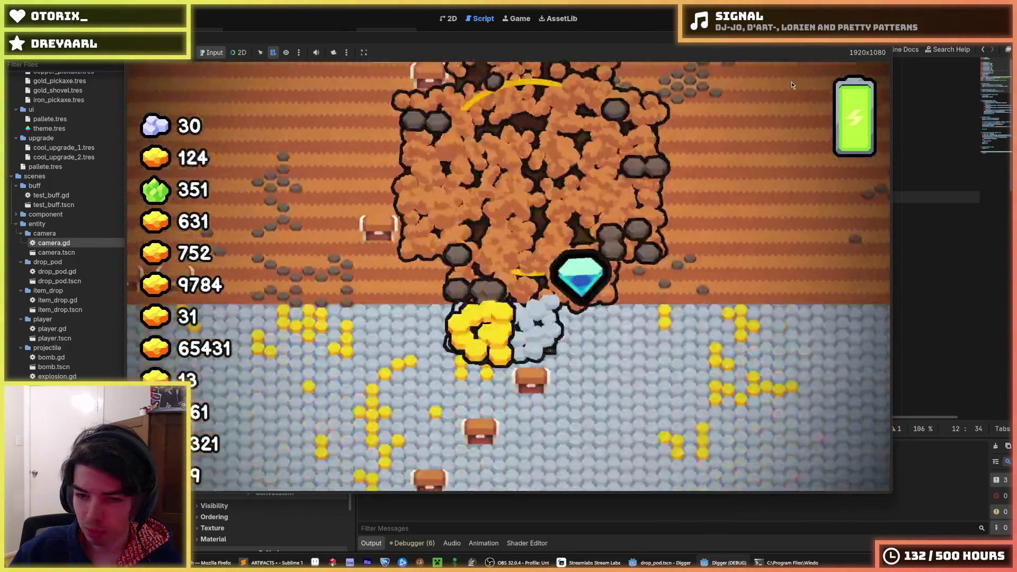
pyautogui.press('F8')
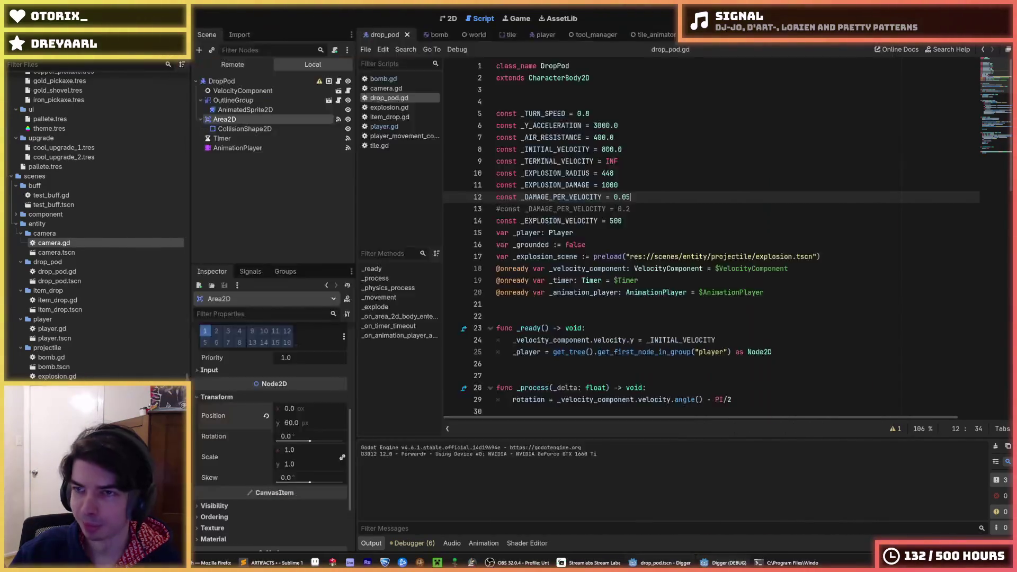
pyautogui.press('F5')
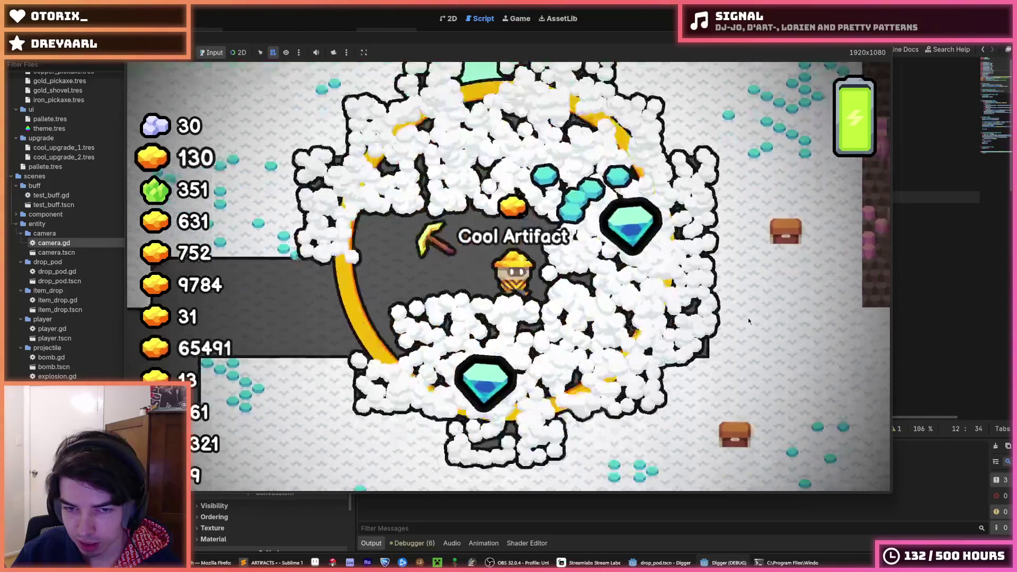
pyautogui.press('F8')
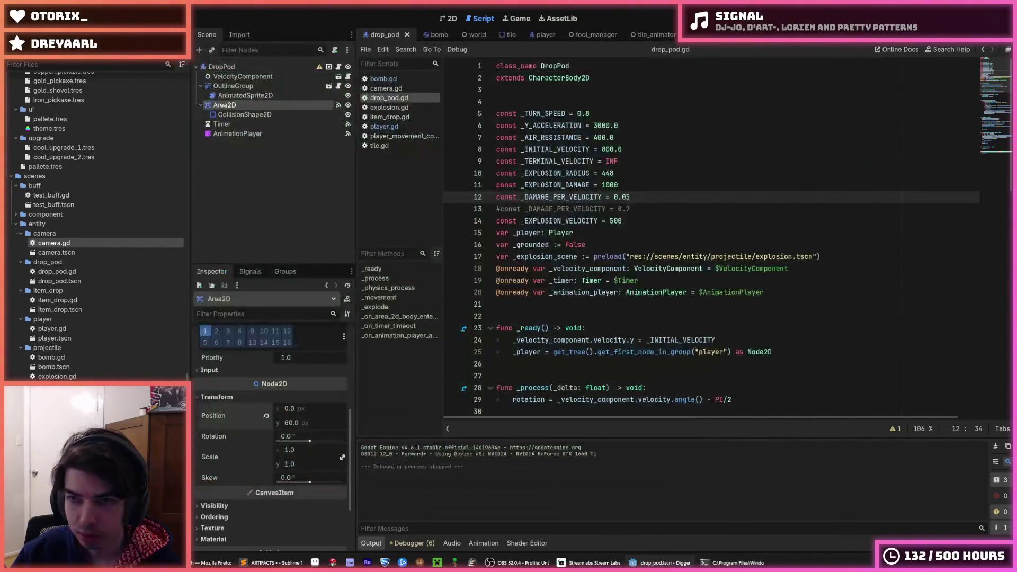
pyautogui.press('F5')
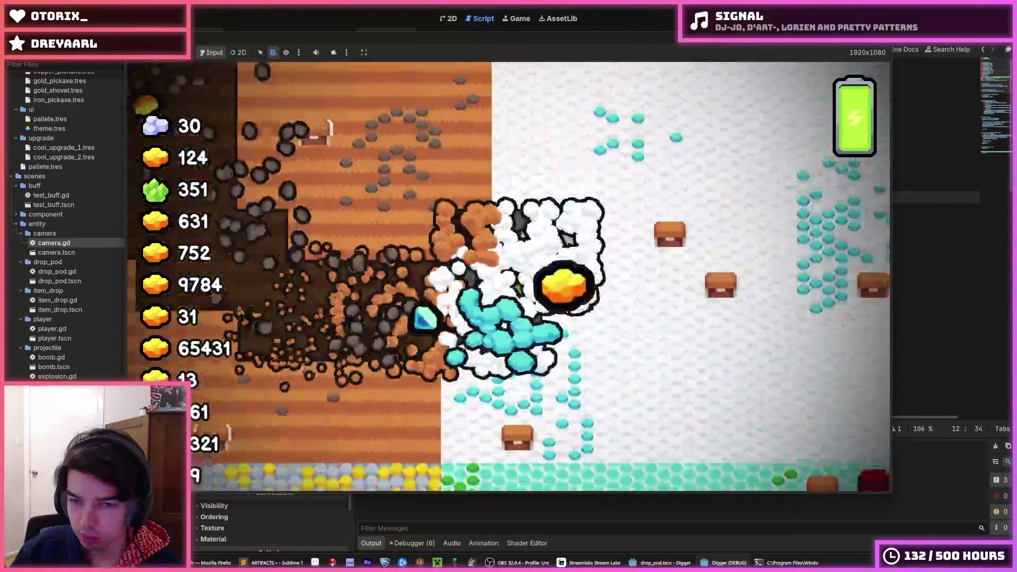
pyautogui.press('F5')
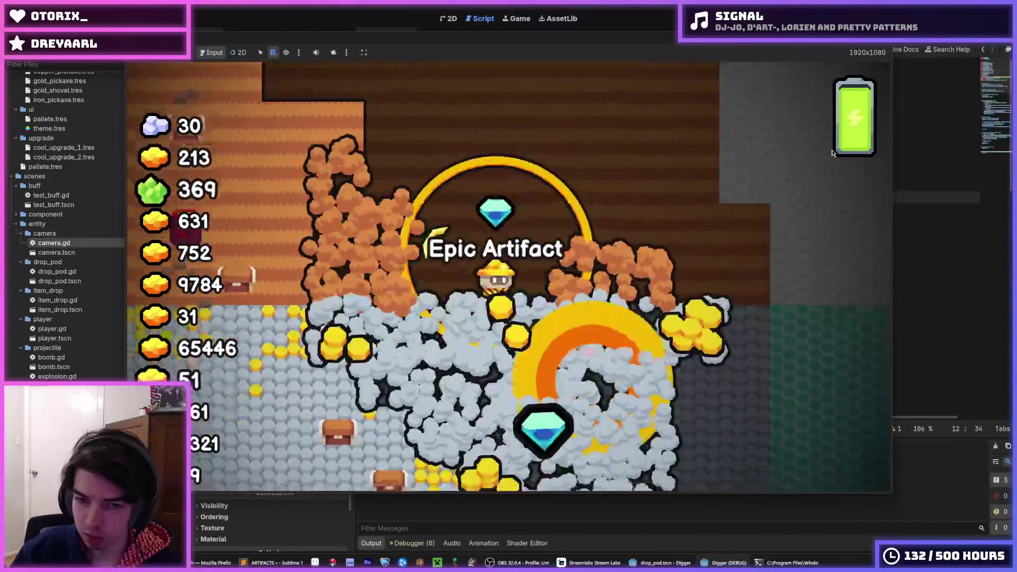
pyautogui.press('Escape')
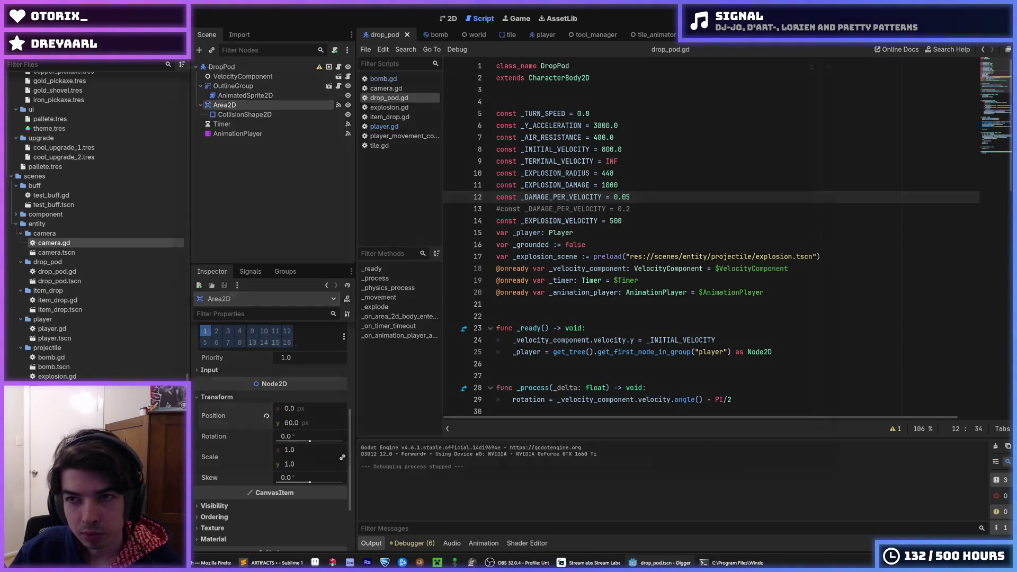
pyautogui.press('F5')
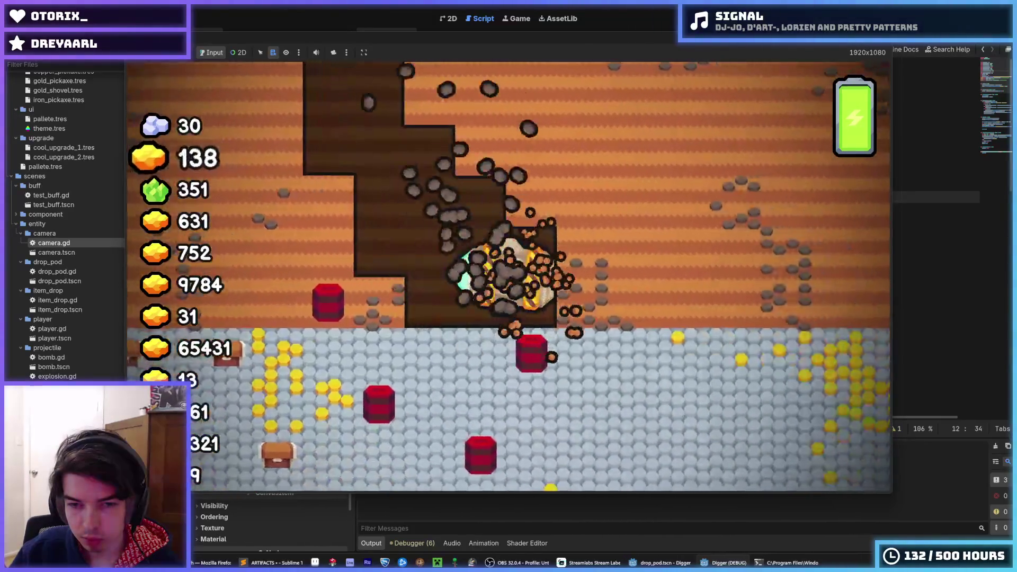
pyautogui.press('Escape')
pyautogui.press('F5')
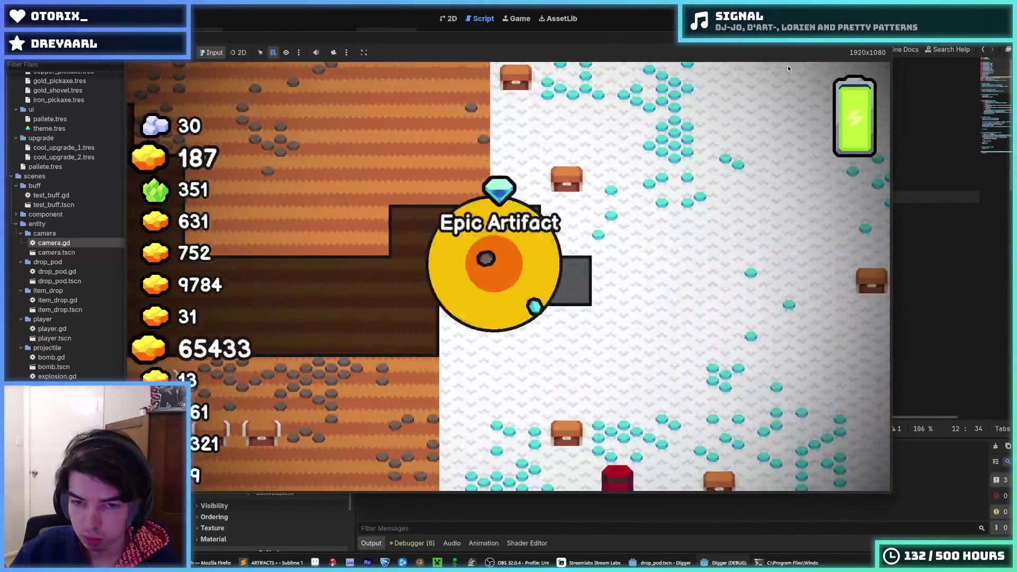
pyautogui.press('F8')
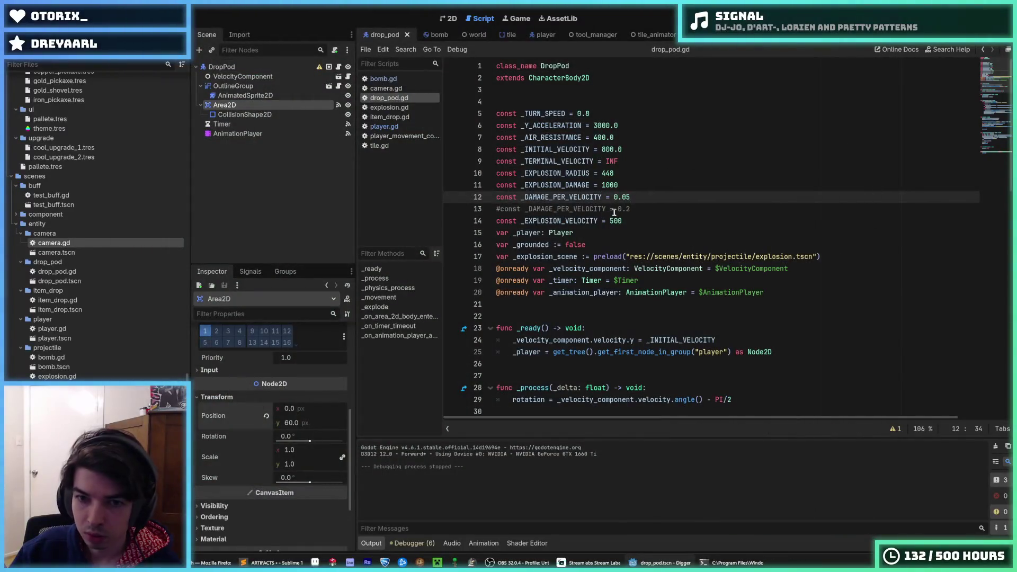
pyautogui.click(609, 220)
pyautogui.press('F5')
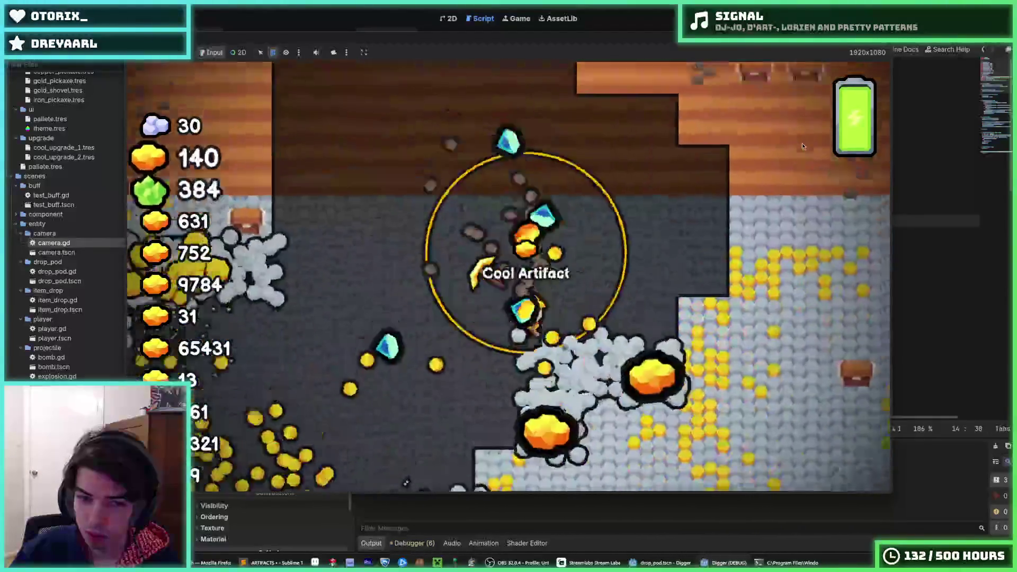
pyautogui.press('F5')
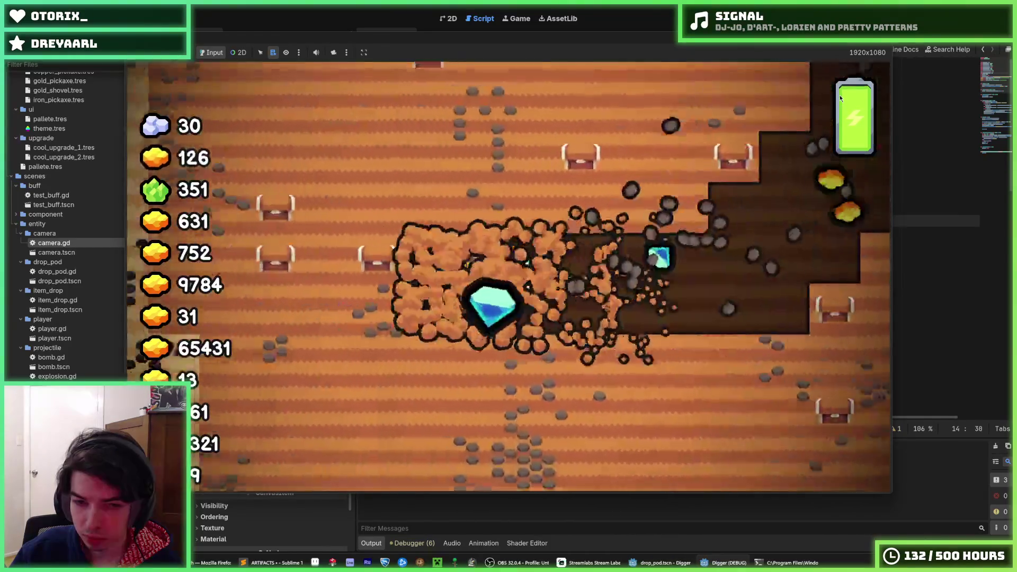
pyautogui.press('F5')
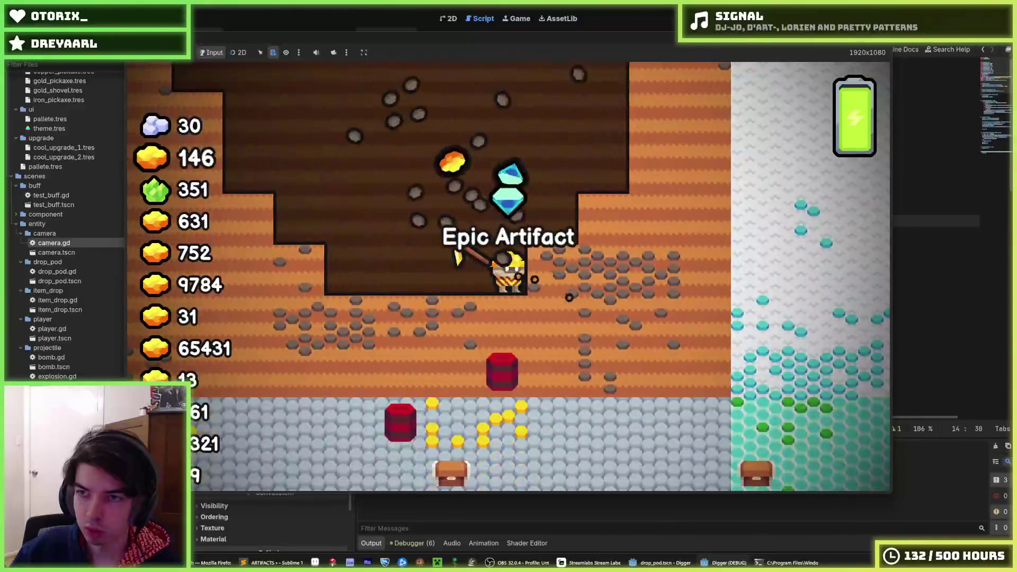
pyautogui.press('F8')
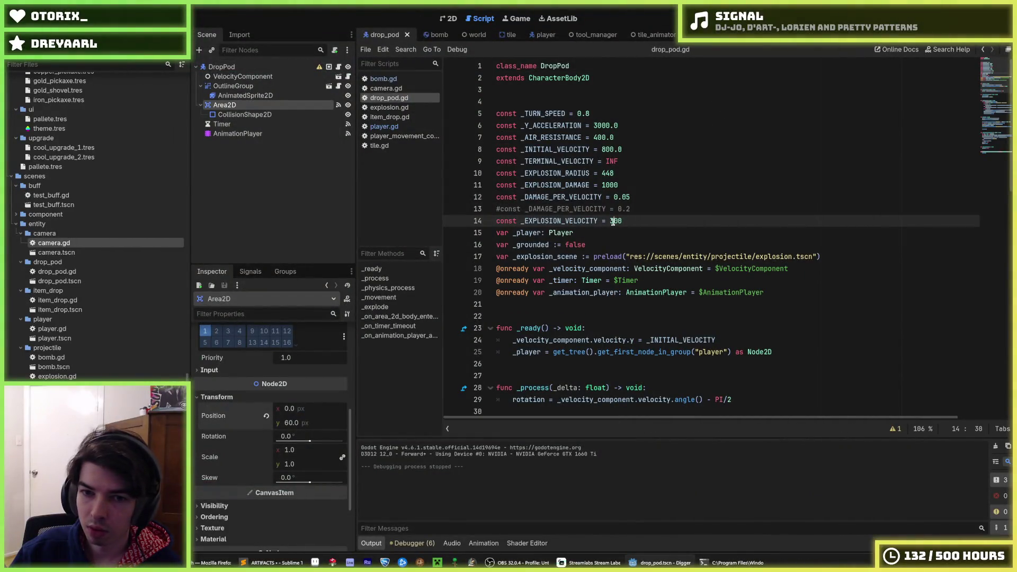
pyautogui.press('F5')
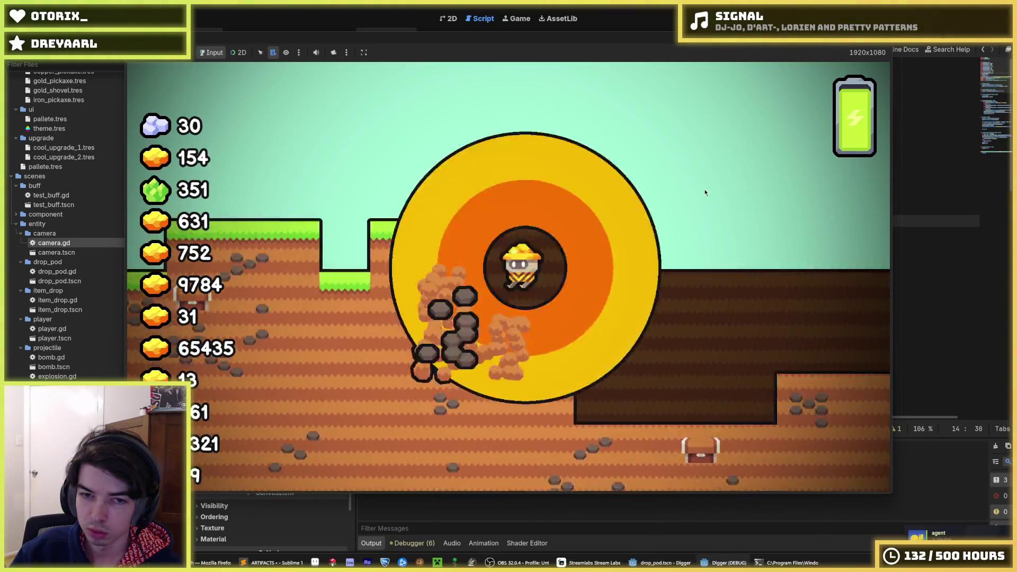
pyautogui.press('F5')
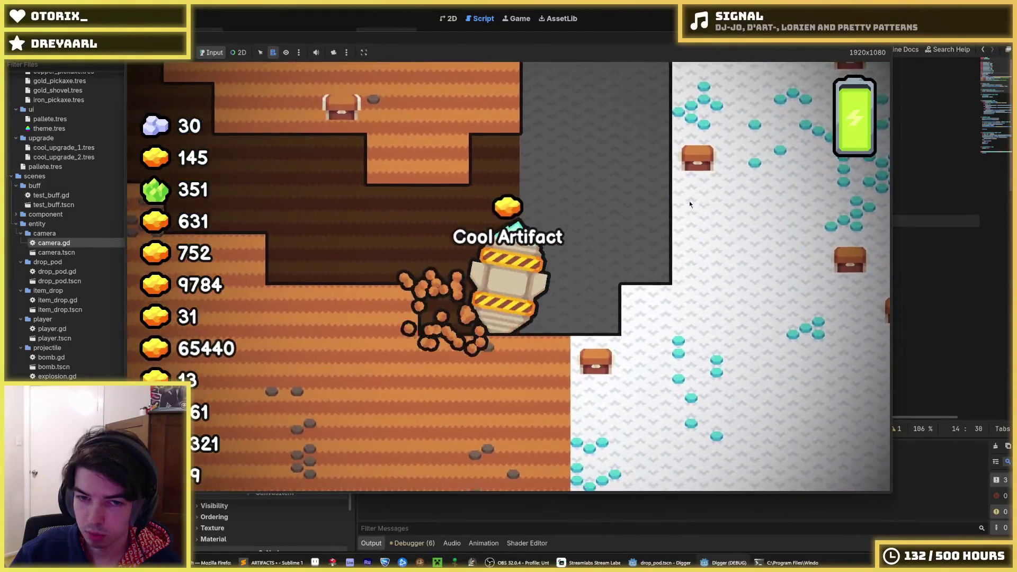
pyautogui.press('Escape')
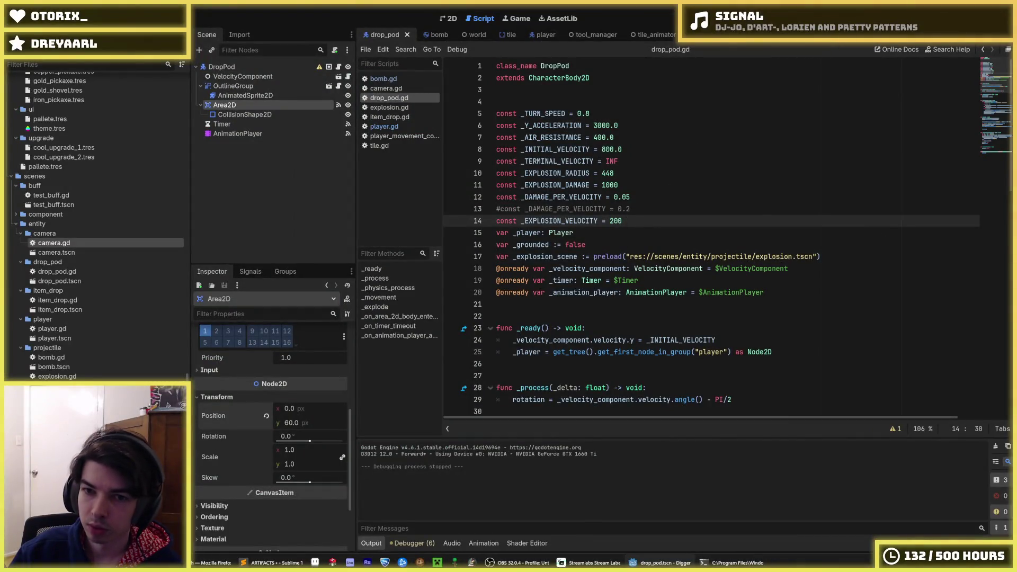
pyautogui.press('F5')
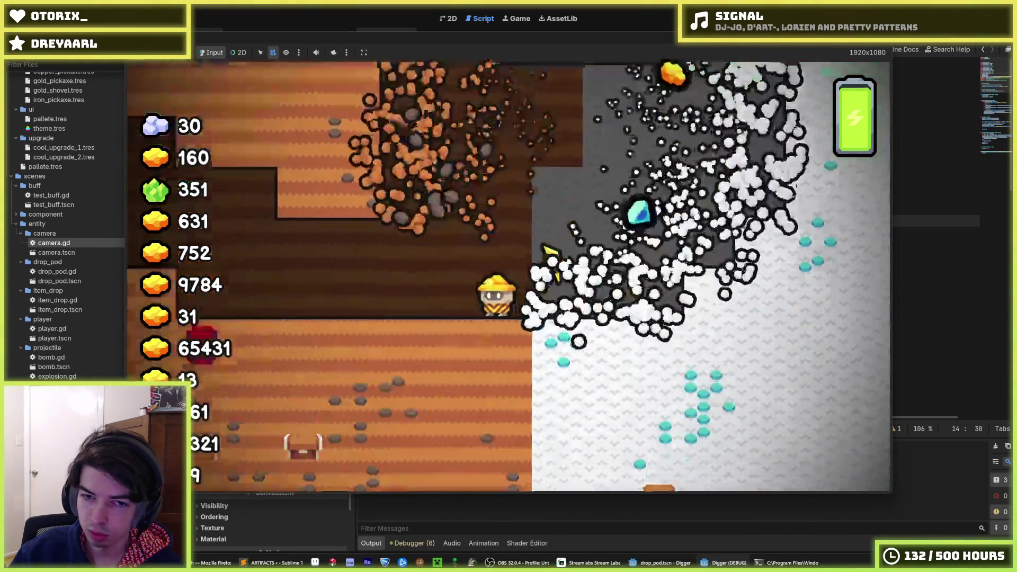
pyautogui.press('F5')
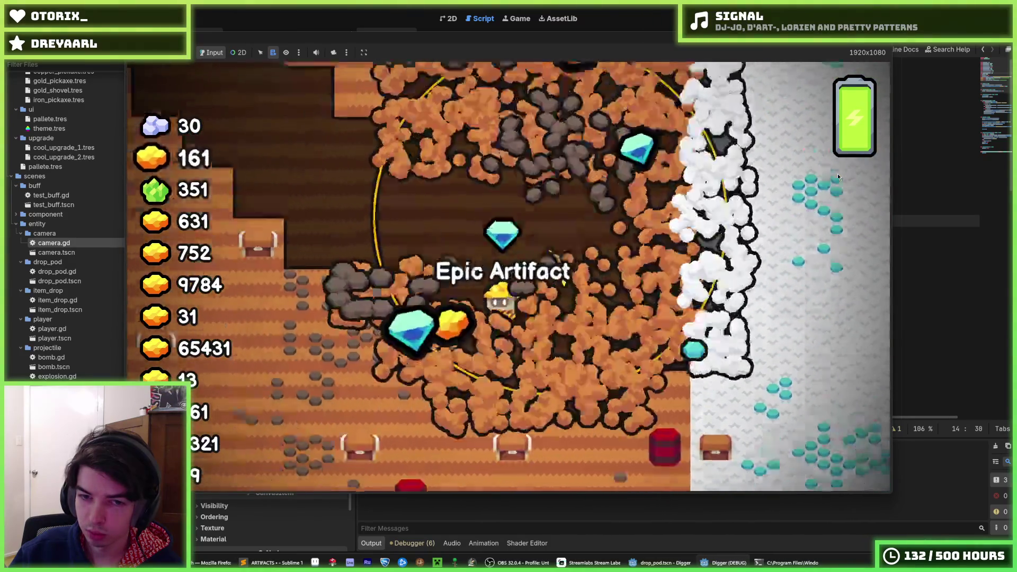
pyautogui.press('F5')
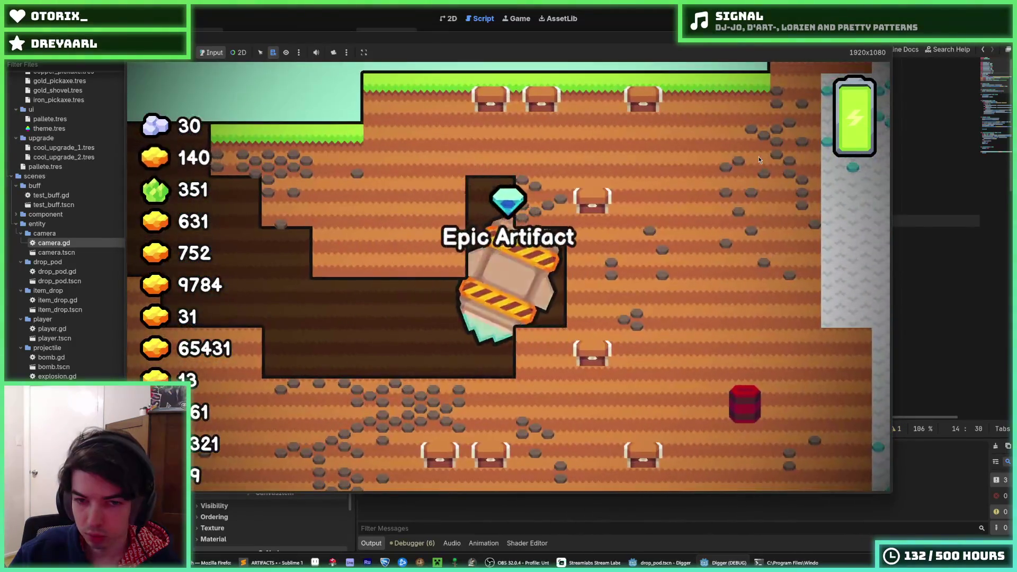
pyautogui.press('F5')
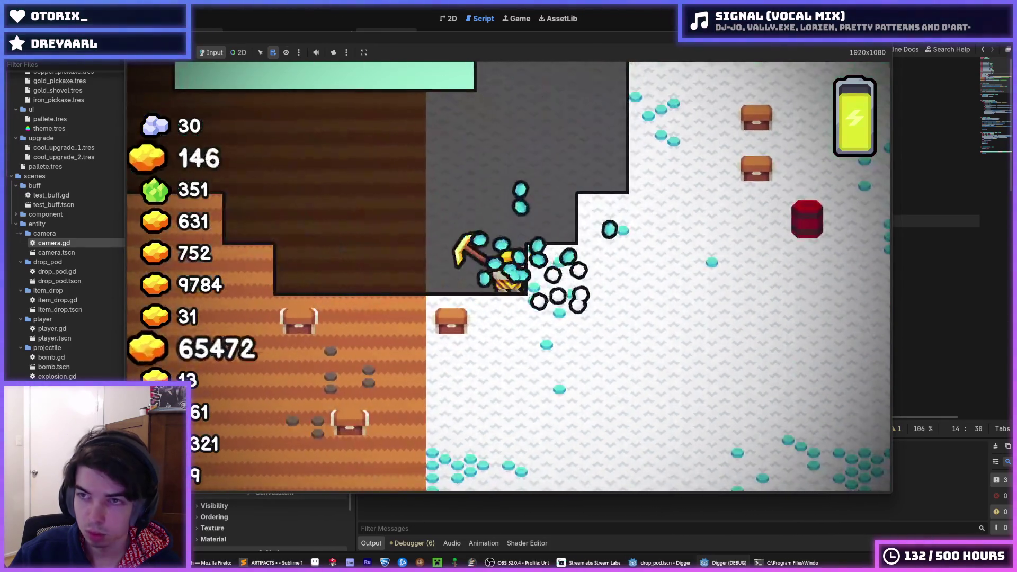
pyautogui.click(883, 46)
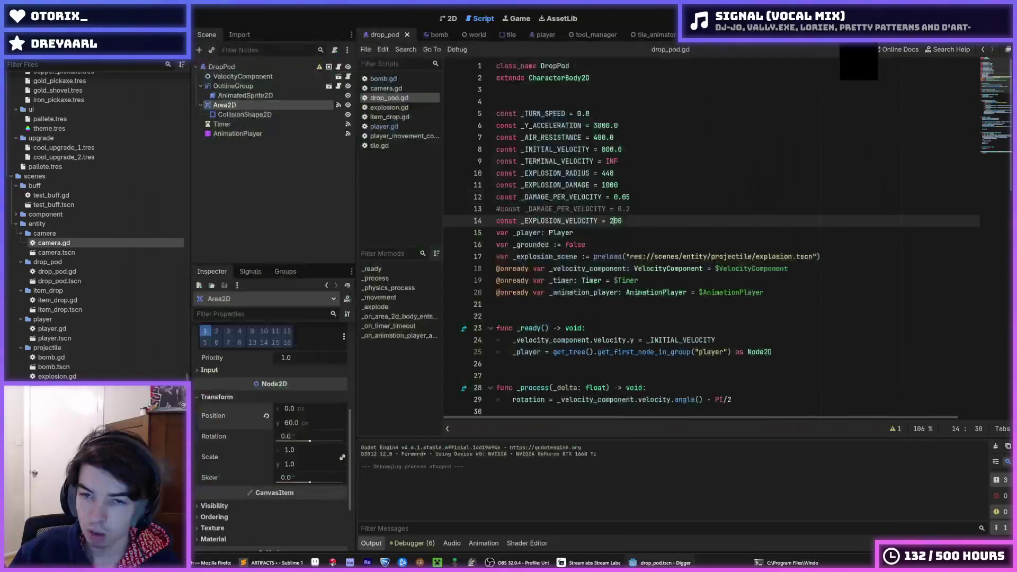
pyautogui.press('F5')
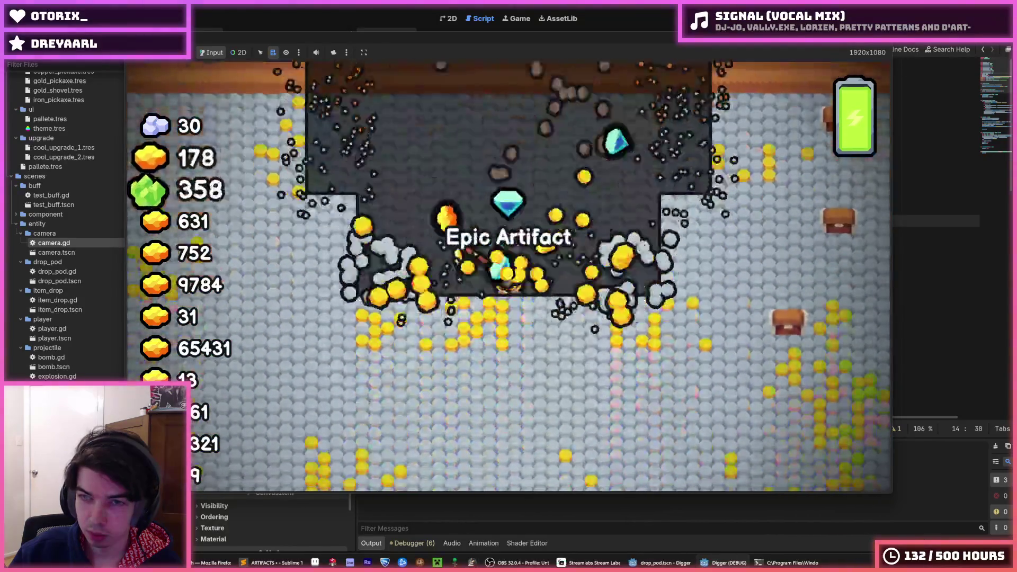
pyautogui.hotkey('alt', 'F4')
pyautogui.press('F5')
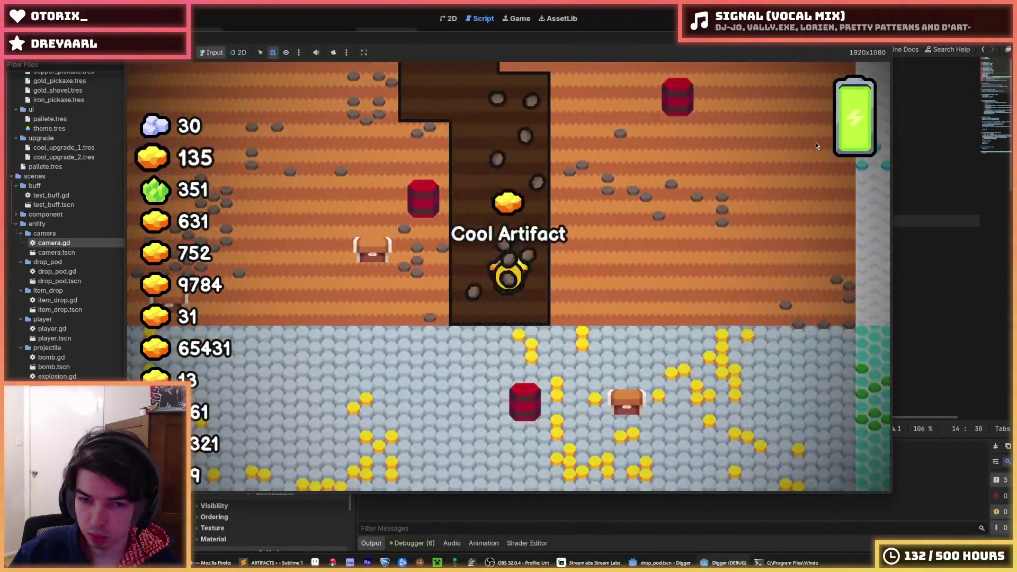
pyautogui.press('F5')
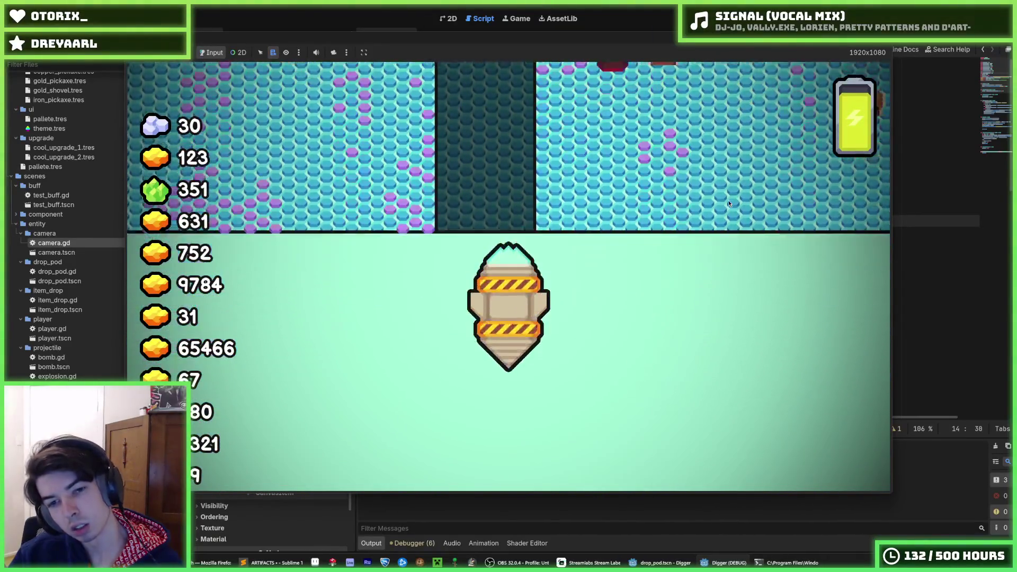
pyautogui.press('F8')
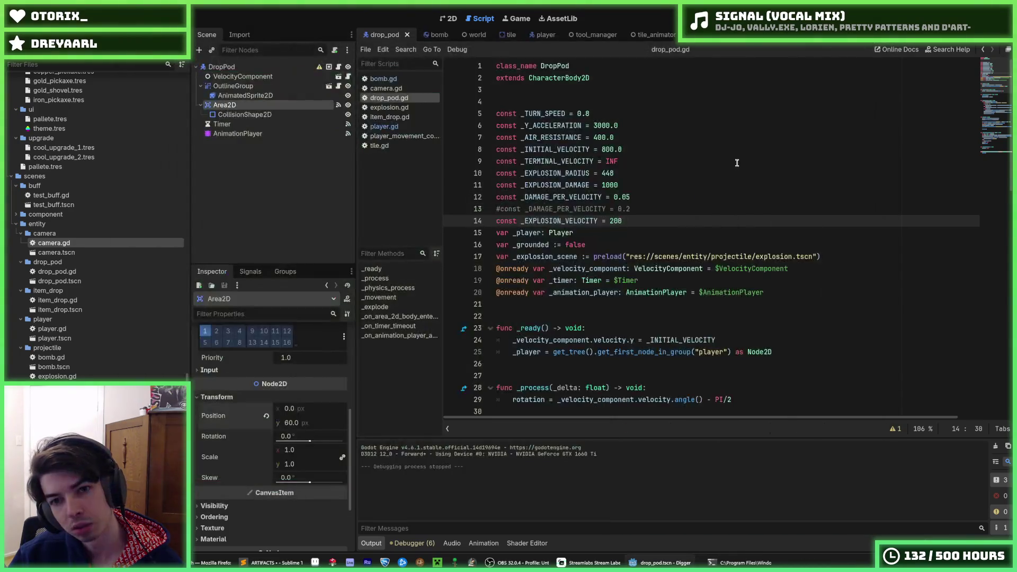
# Step: Change _EXPLOSION_VELOCITY to 250 and test the explosions over several game runs
pyautogui.click(614, 221)
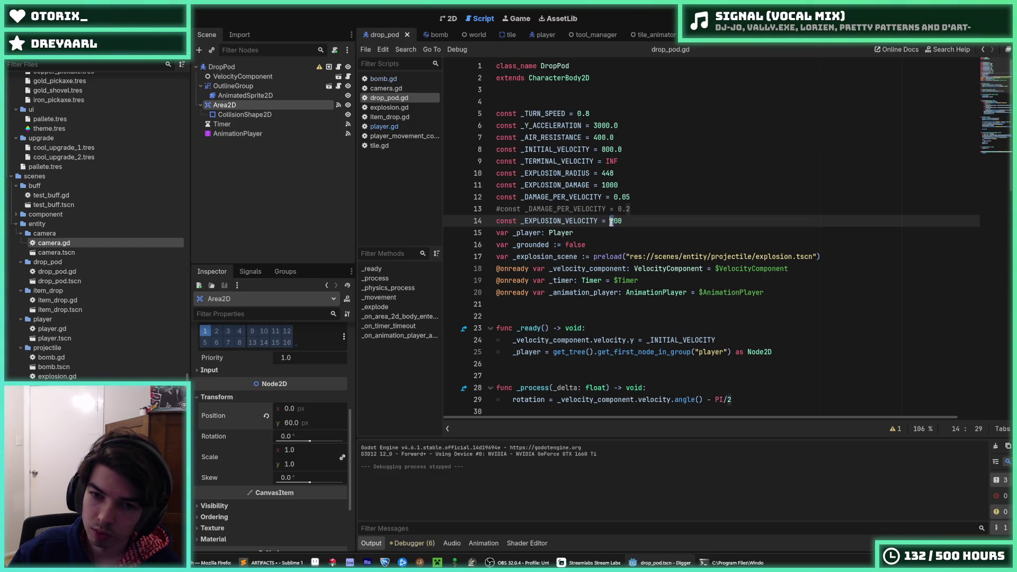
pyautogui.write('3')
pyautogui.press('F5')
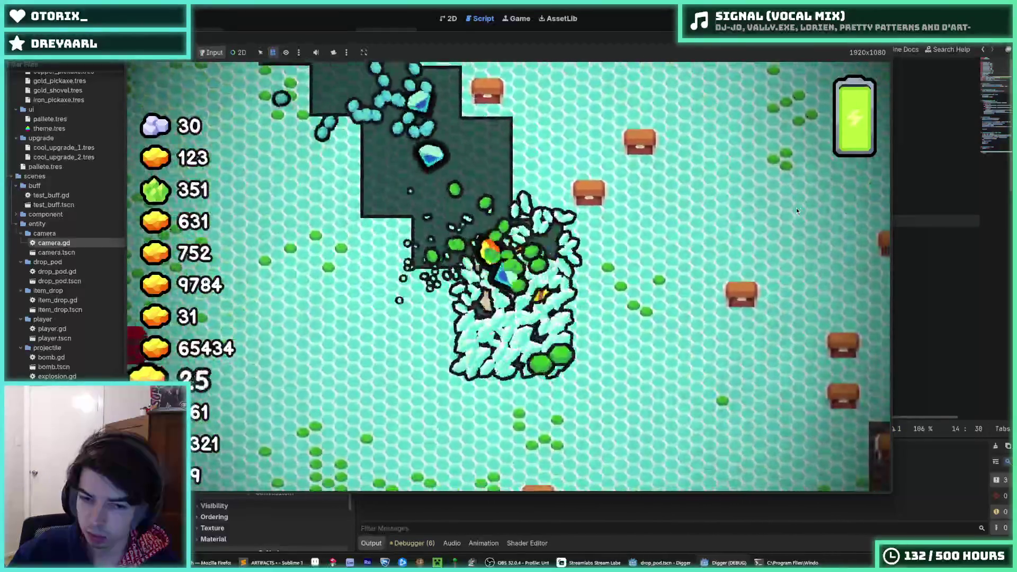
pyautogui.press('F5')
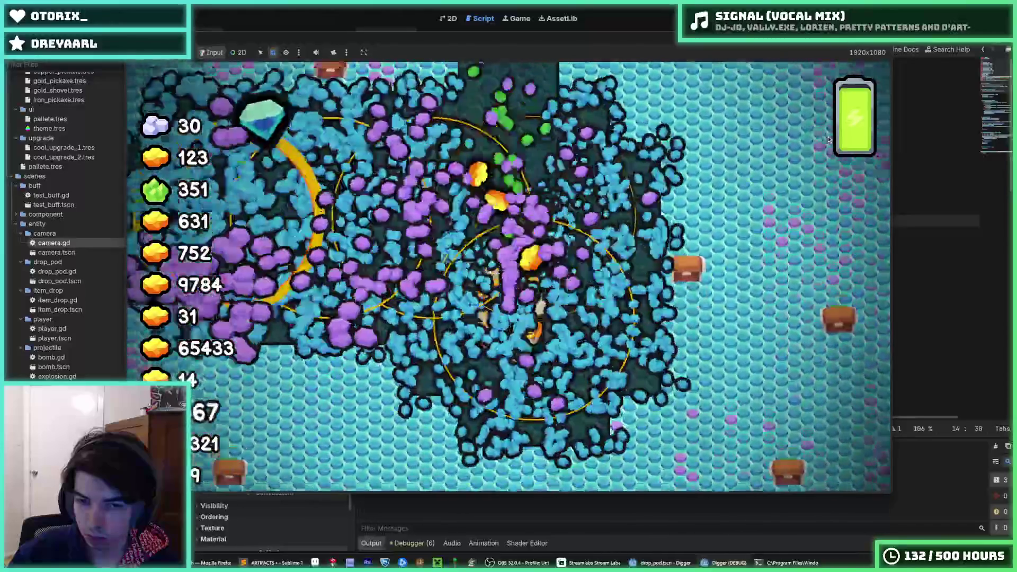
pyautogui.press('F5')
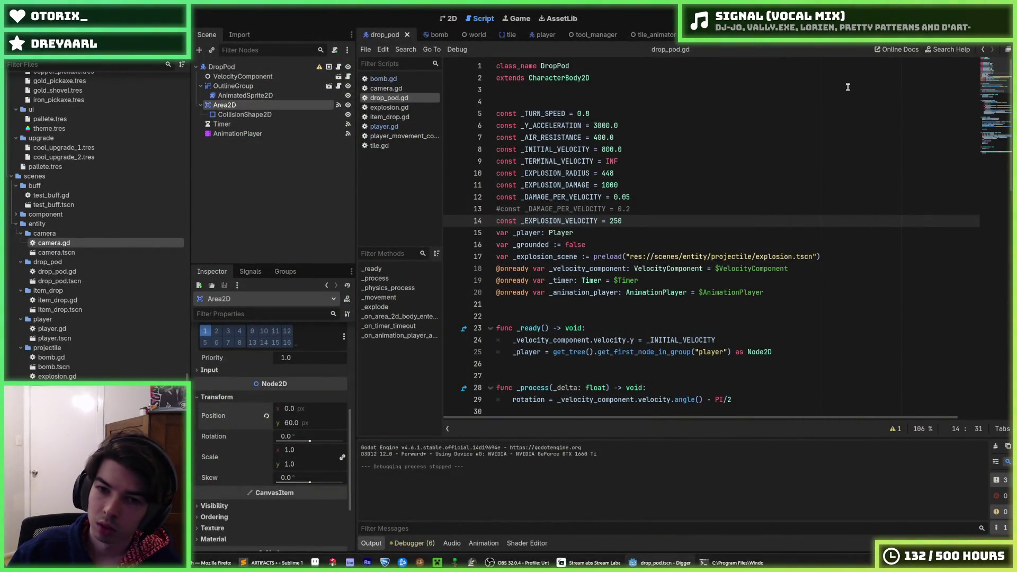
pyautogui.press('F5')
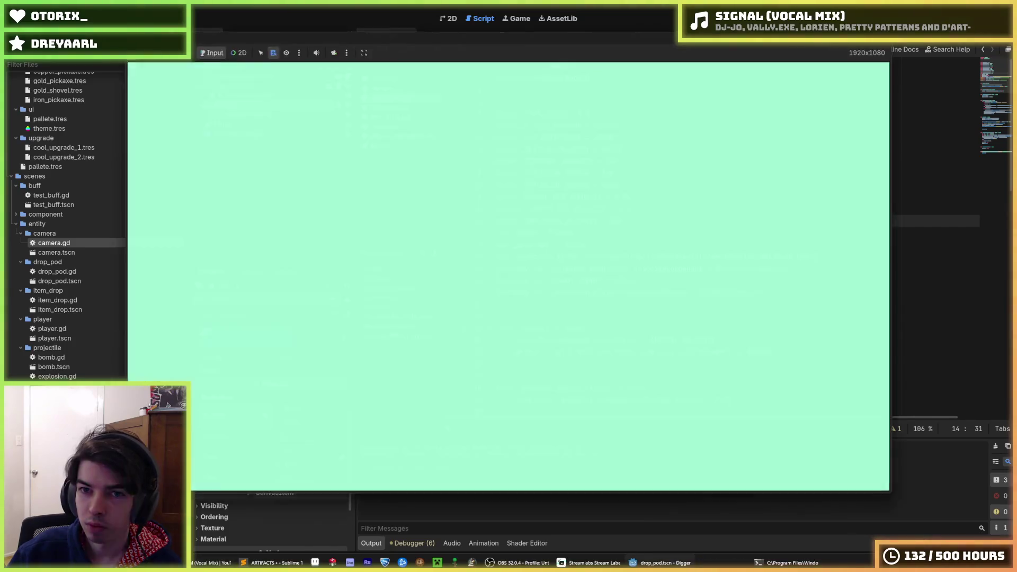
pyautogui.press('F5')
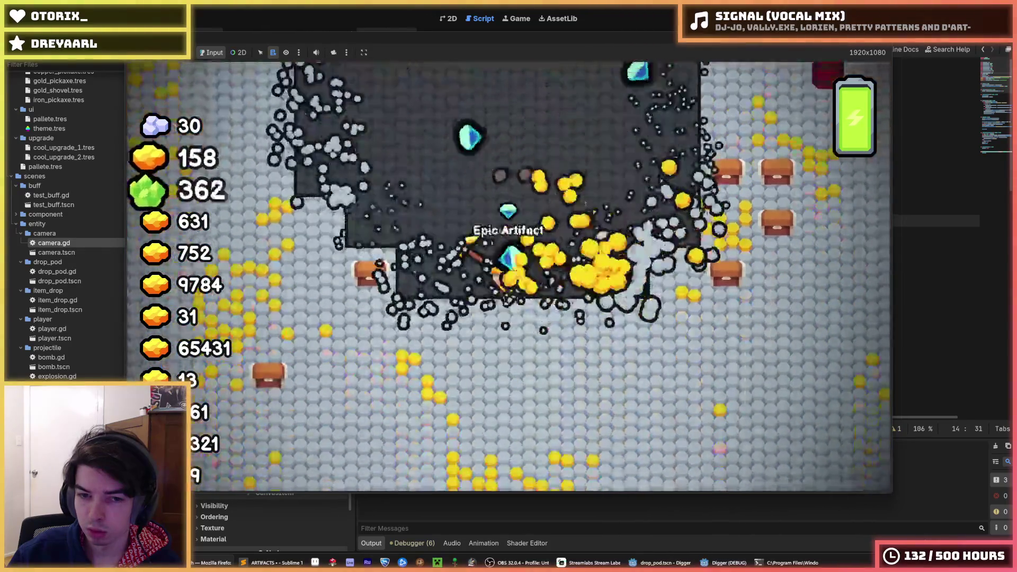
pyautogui.press('Escape')
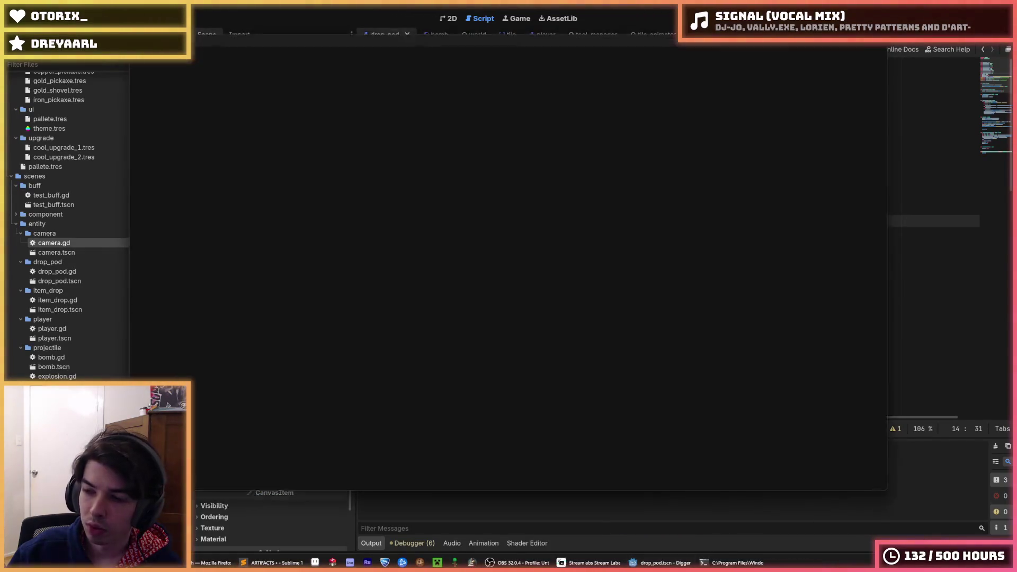
pyautogui.press('F5')
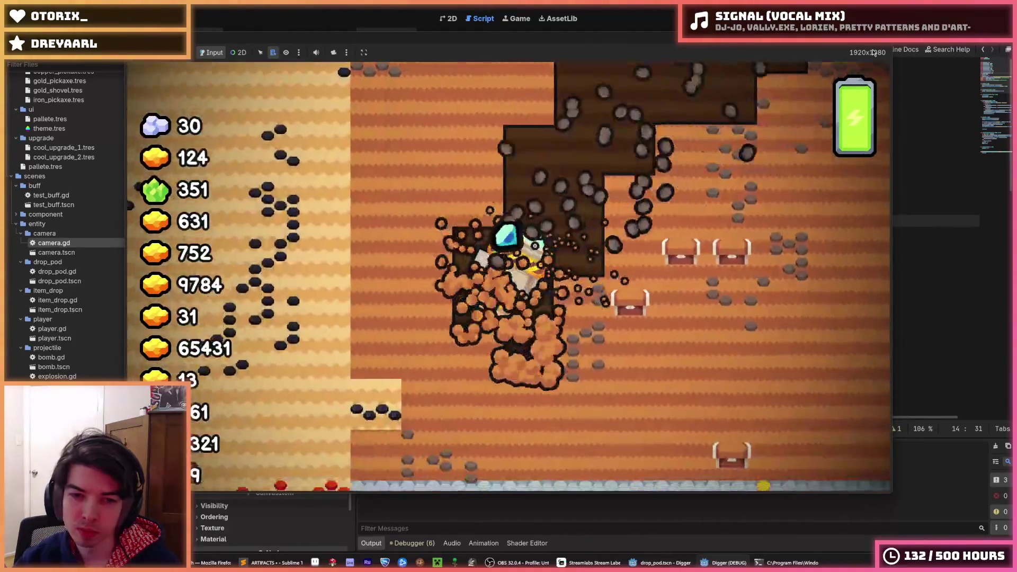
pyautogui.press('F8')
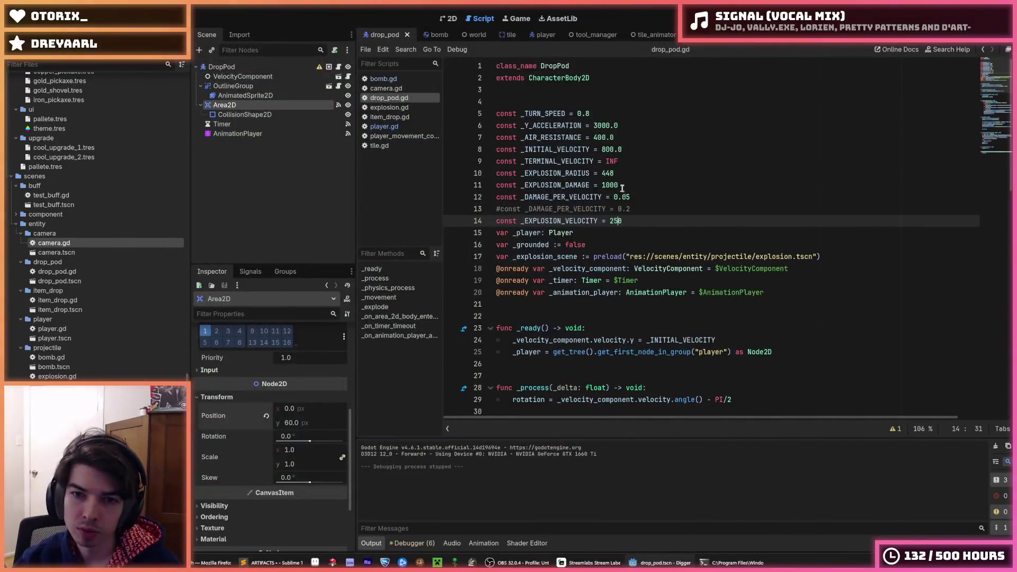
# Step: Change _DAMAGE_PER_VELOCITY from 0.05 to 0.02 and test it in two game runs
pyautogui.moveTo(629, 196); pyautogui.dragTo(624, 196)
pyautogui.write('2')
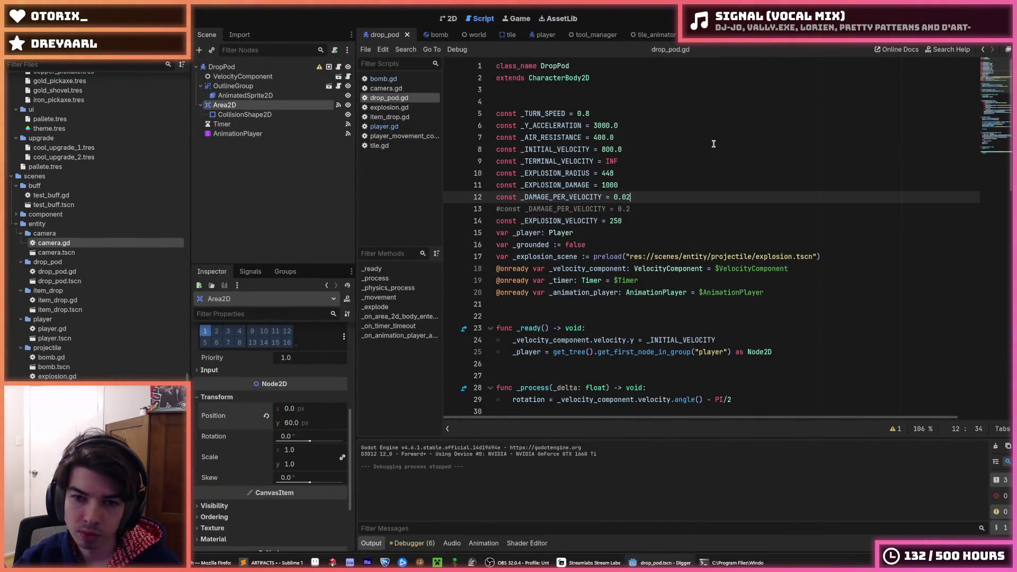
pyautogui.press('F5')
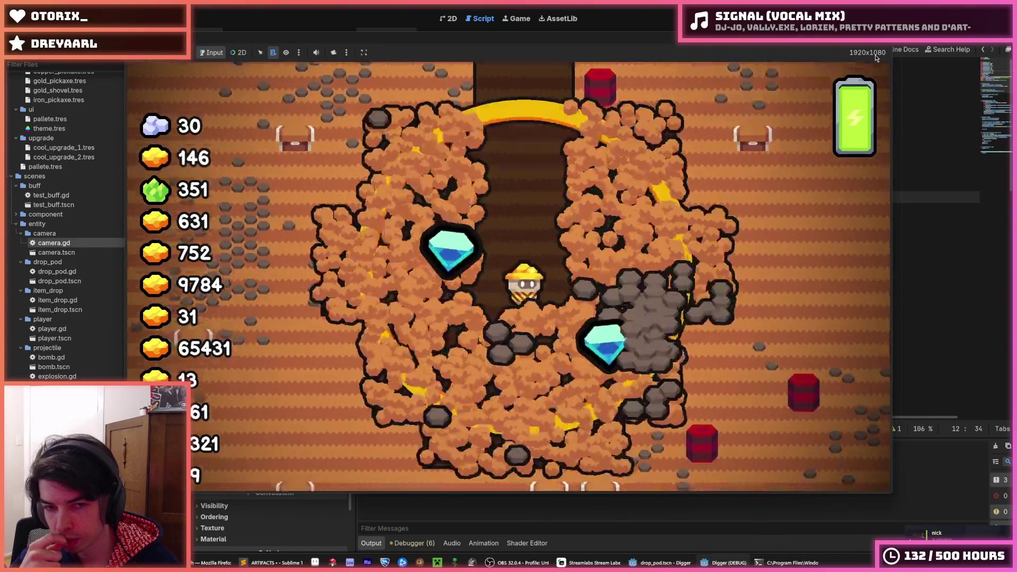
pyautogui.press('F8')
pyautogui.press('F5')
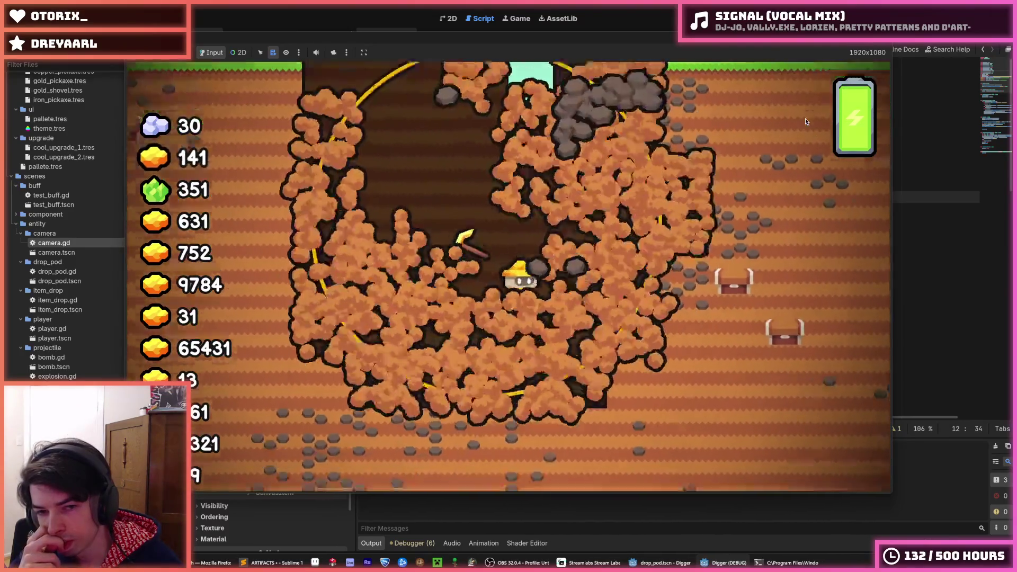
pyautogui.press('F8')
# Step: Run three more explosion tests, steering the miner right once, then stop the game
pyautogui.press('F5')
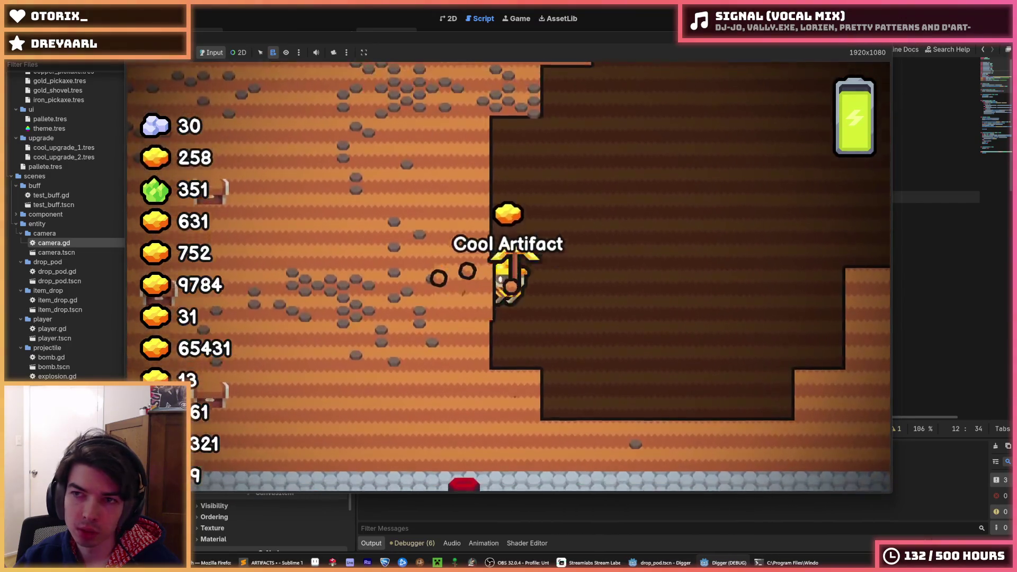
pyautogui.press('F8')
pyautogui.press('F5')
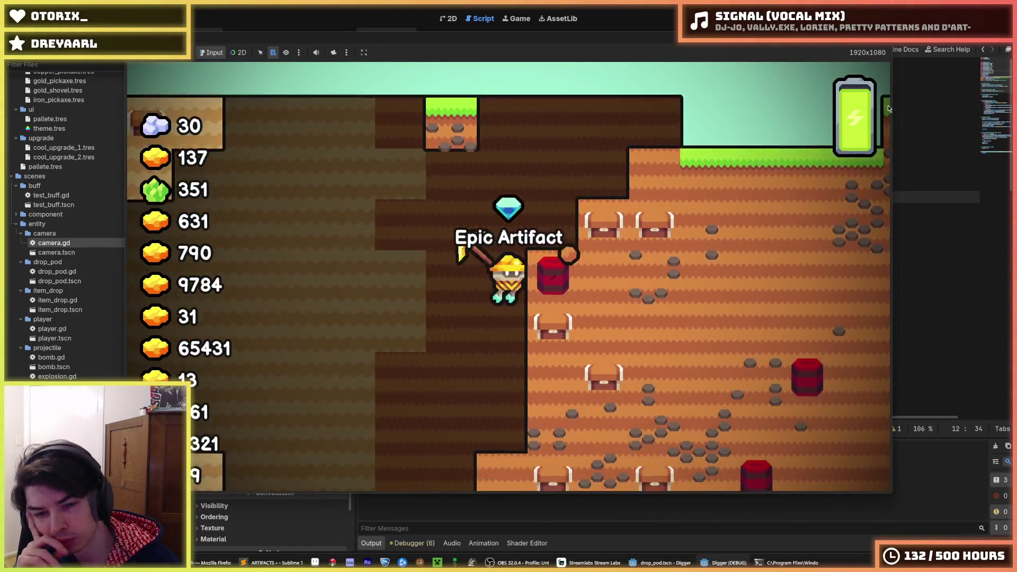
pyautogui.press('d')
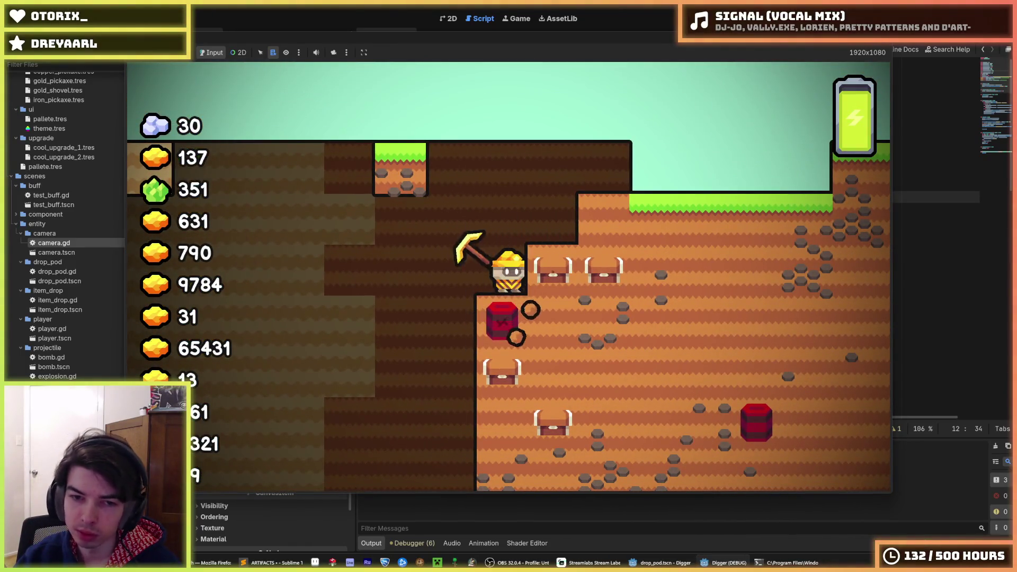
pyautogui.press('F5')
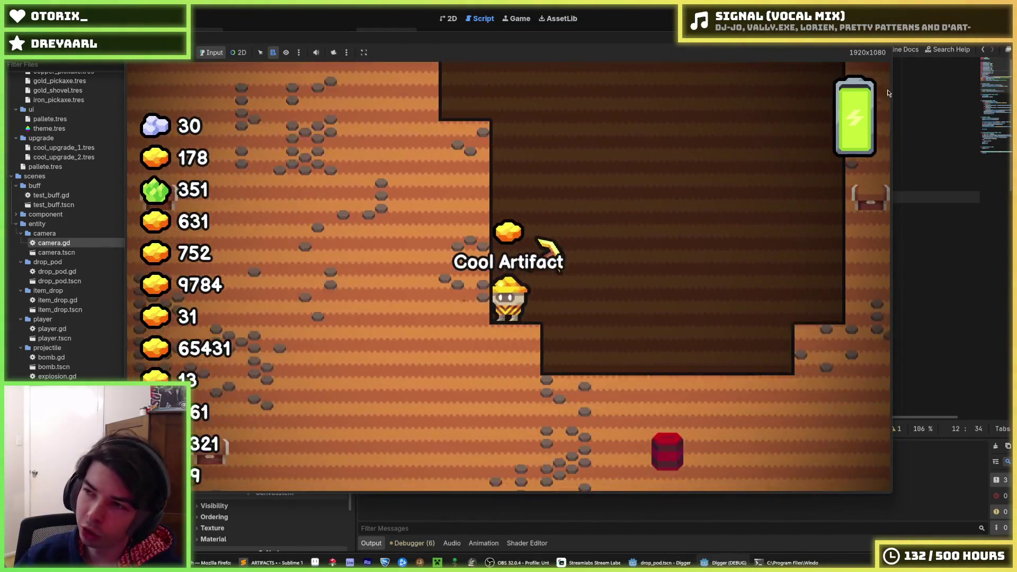
pyautogui.press('F8')
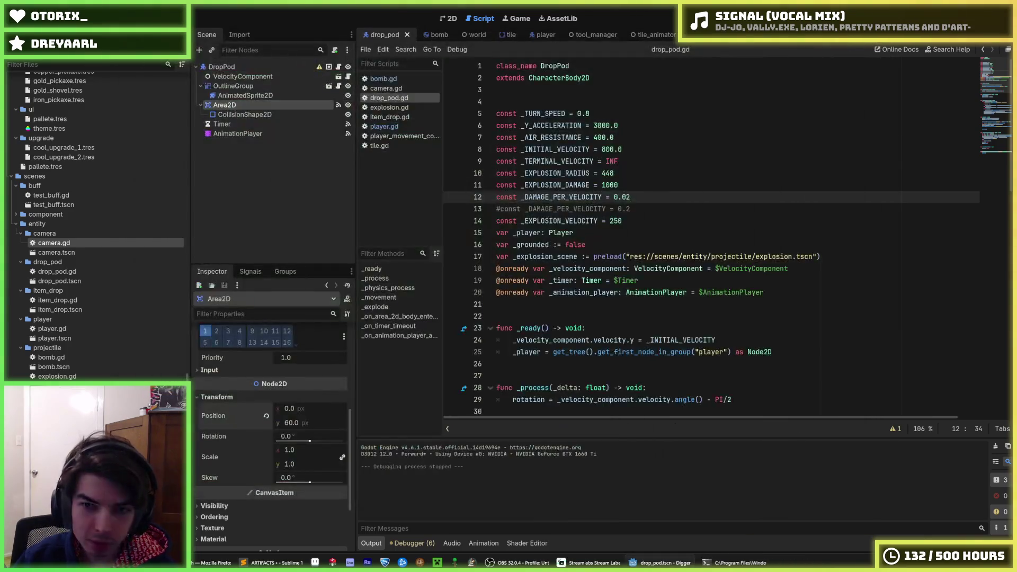
# Step: Restart the game three times to watch the drop pod land
pyautogui.press('F5')
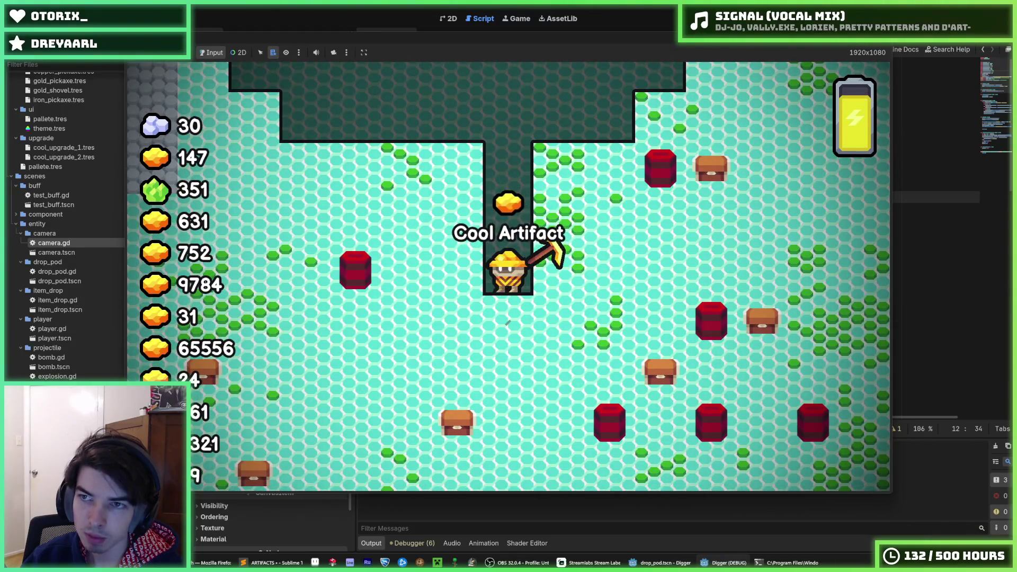
pyautogui.press('F5')
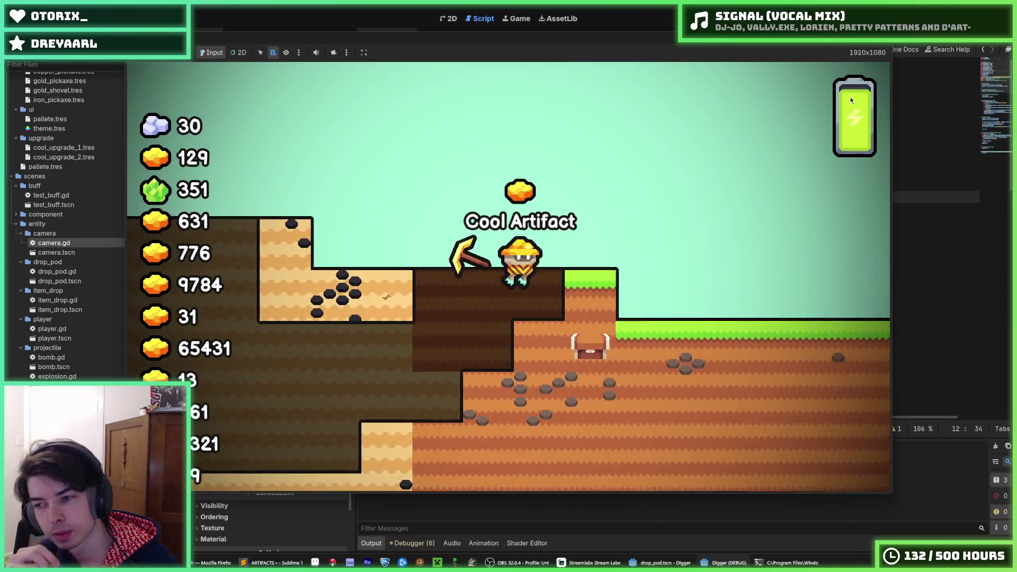
pyautogui.press('F5')
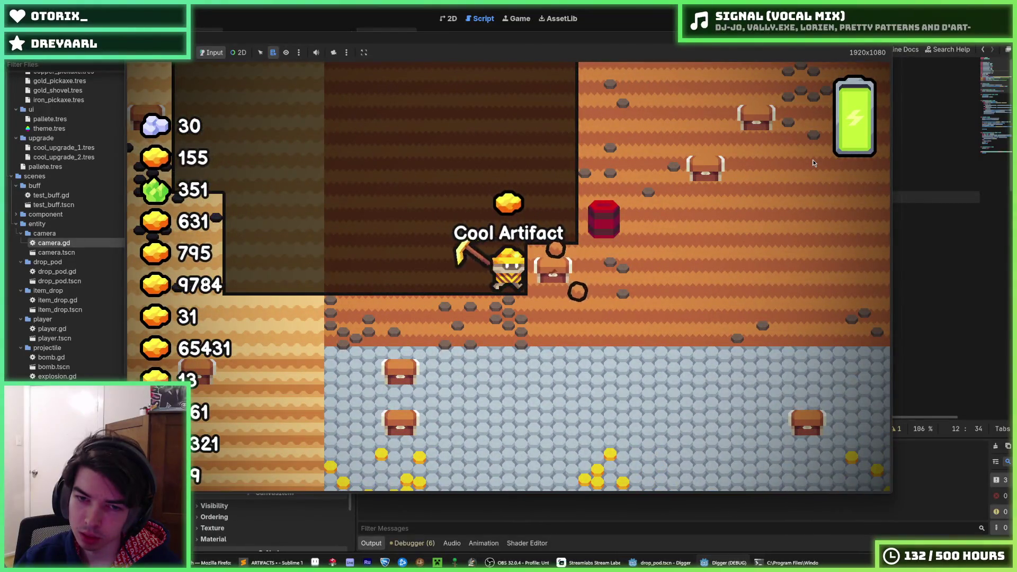
# Step: Fly the miner up the shaft and dig down into a red barrel to explode it
pyautogui.press('w')
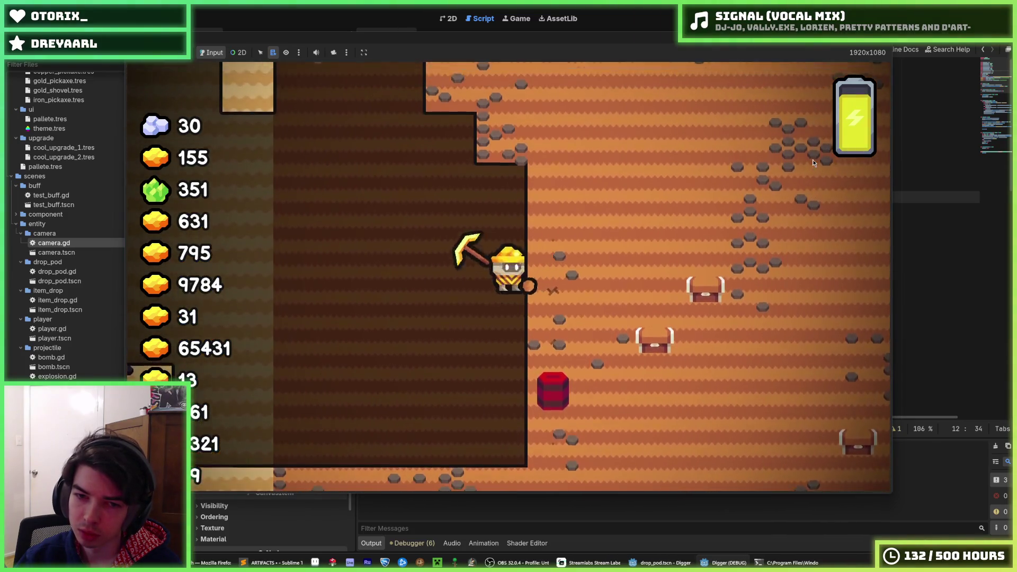
pyautogui.press('d')
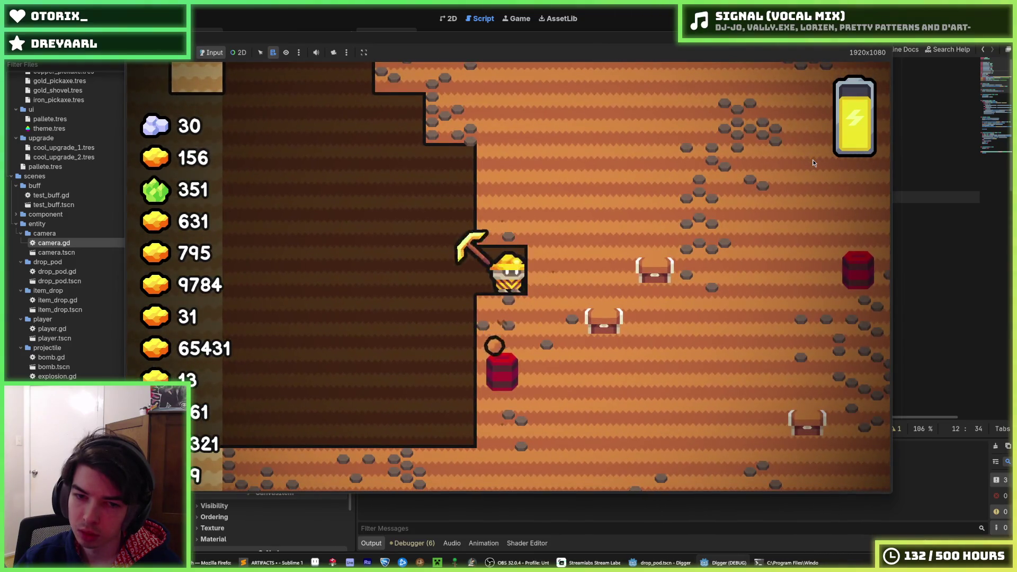
pyautogui.press('s')
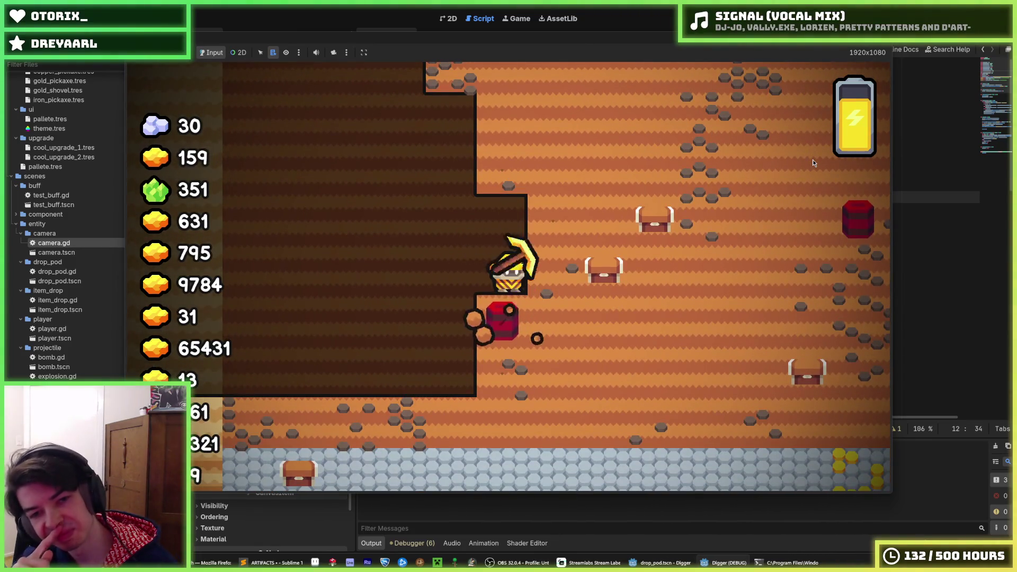
pyautogui.press('s')
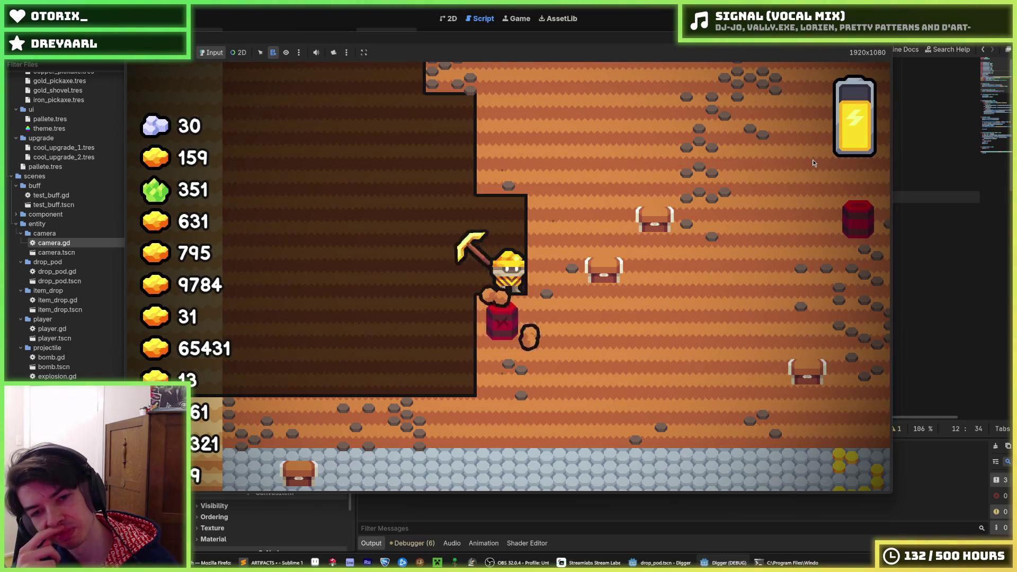
pyautogui.press('a')
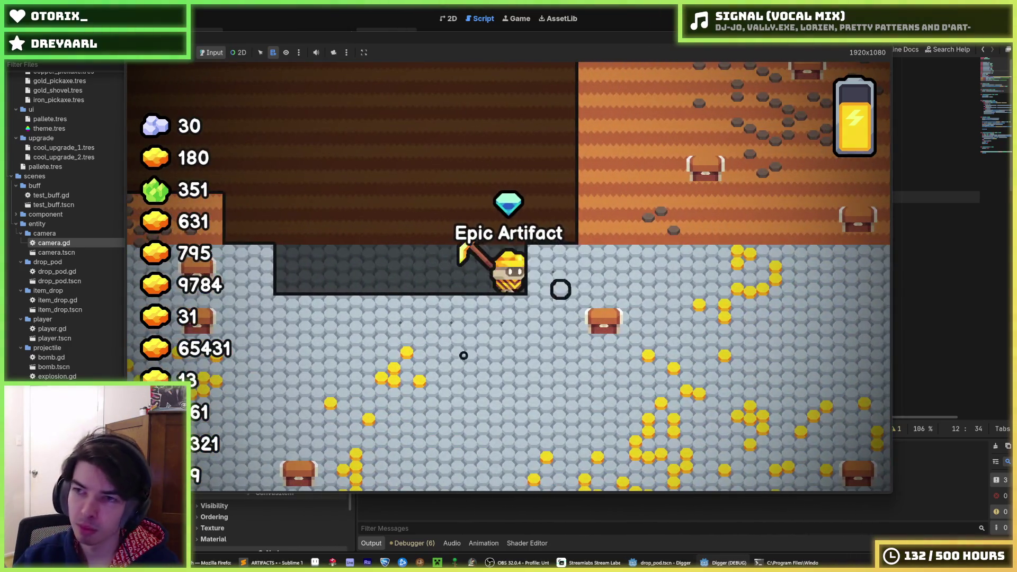
# Step: Run two more drop pod tests, then stop the game
pyautogui.press('F5')
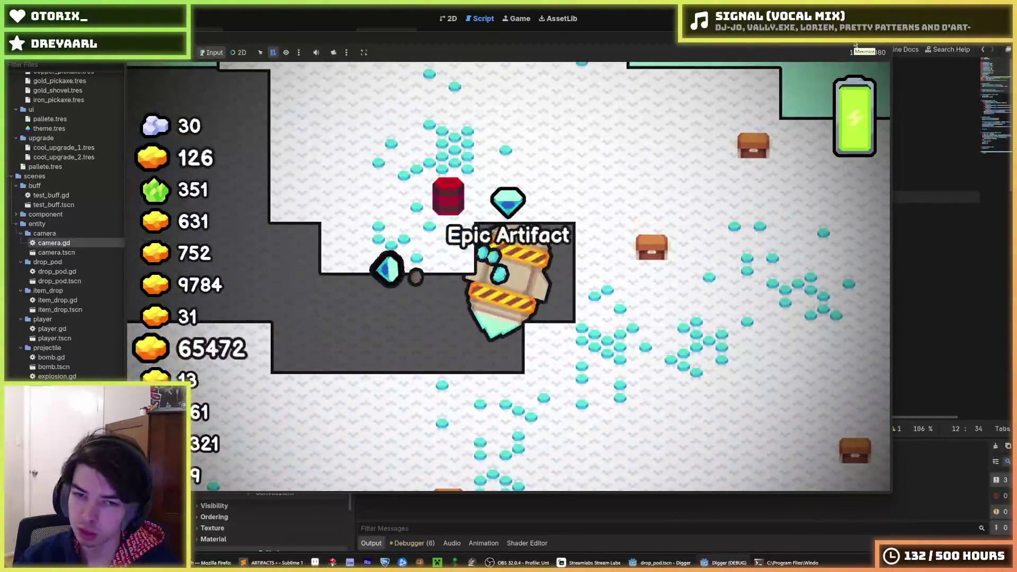
pyautogui.press('F5')
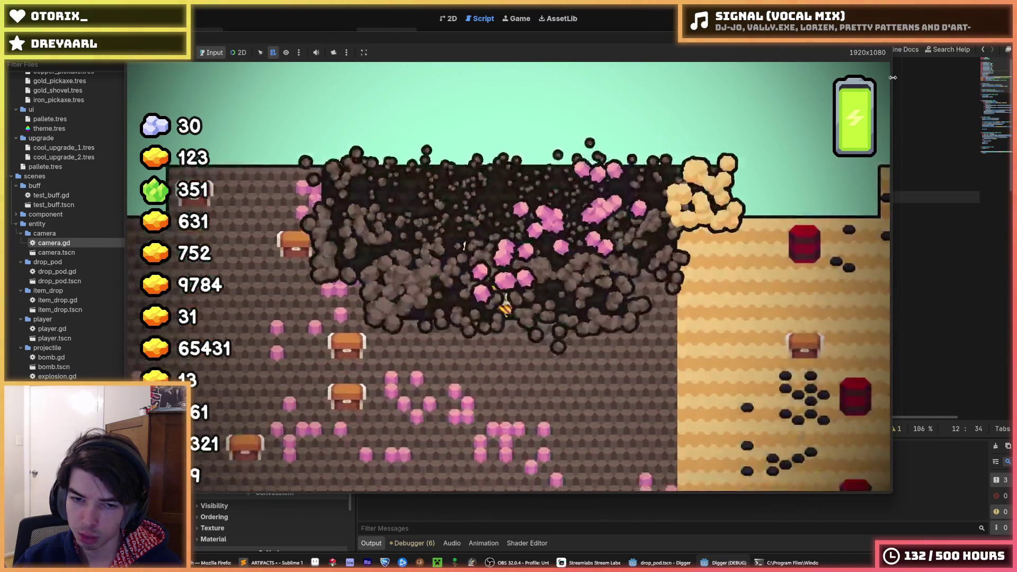
pyautogui.press('F8')
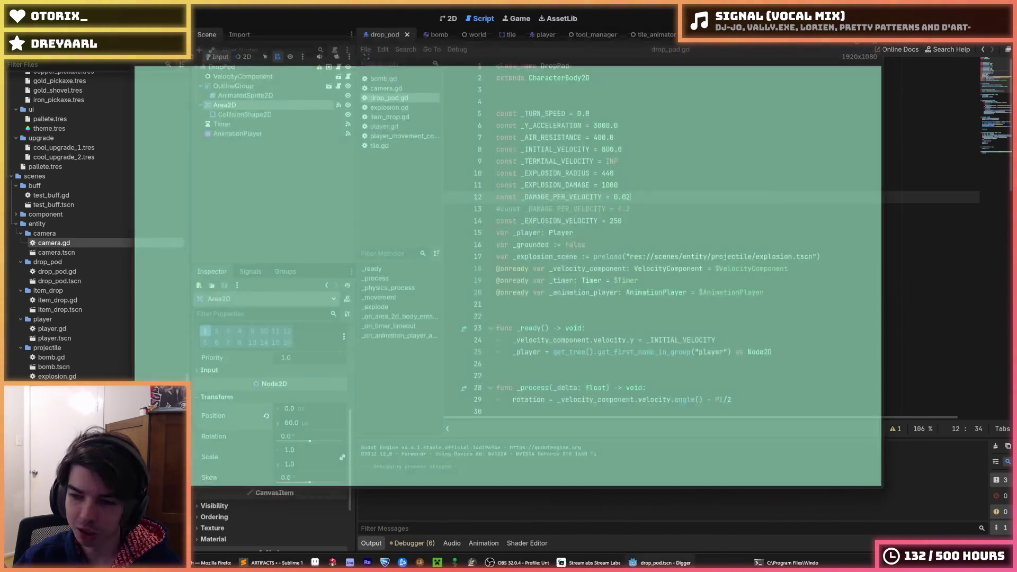
# Step: Look over the explosion.gd script
pyautogui.click(388, 107)
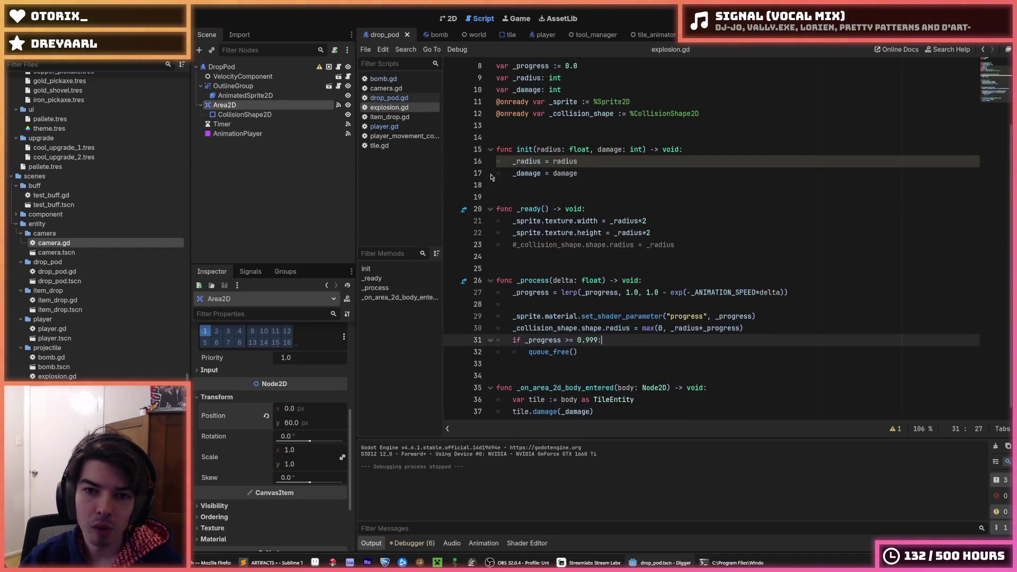
pyautogui.scroll(-1, 636, 235)
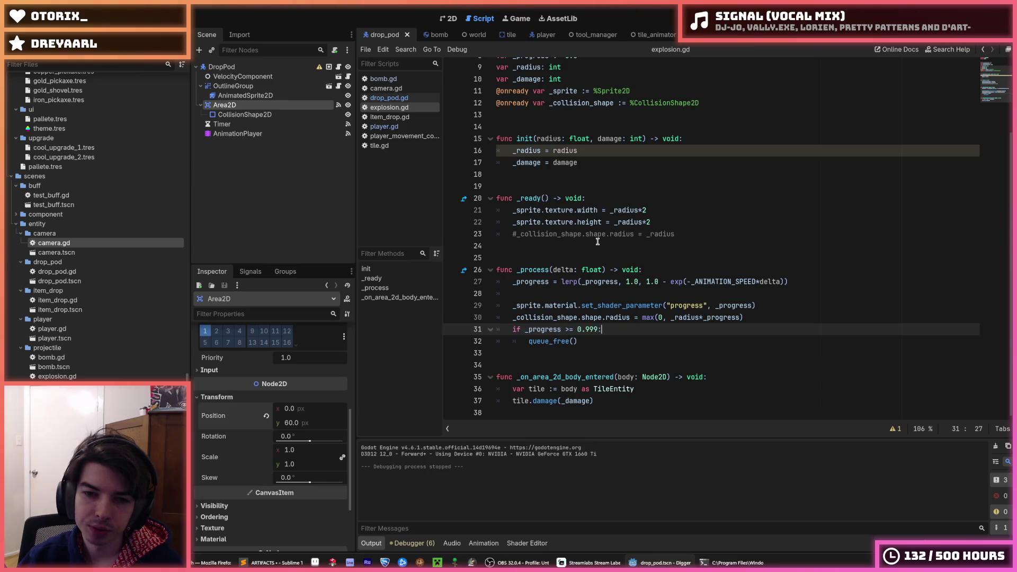
pyautogui.scroll(3, 598, 243)
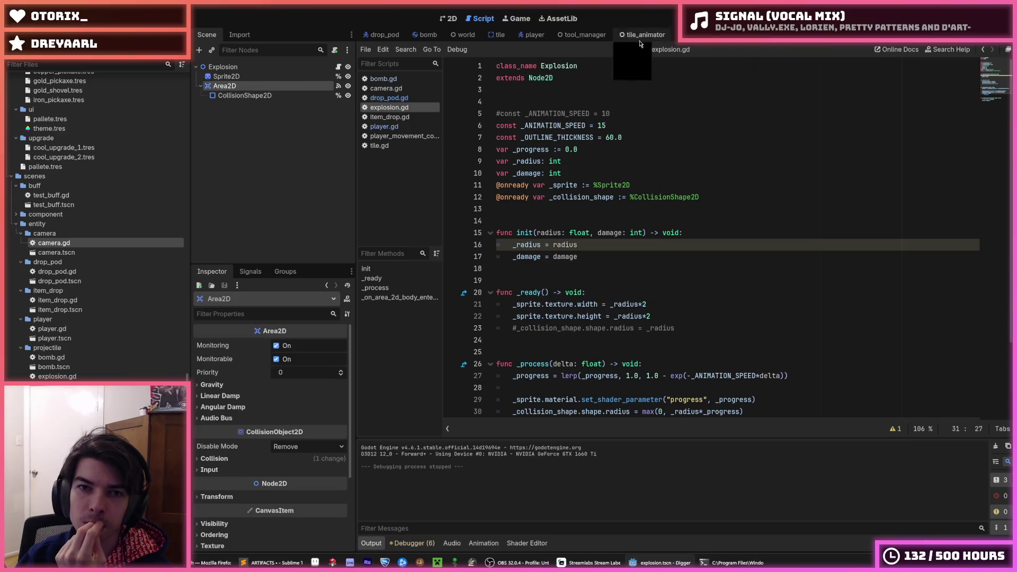
# Step: Back in drop_pod.gd, set _EXPLOSION_DAMAGE to 10 and launch the game
pyautogui.click(384, 35)
pyautogui.scroll(-14, 619, 218)
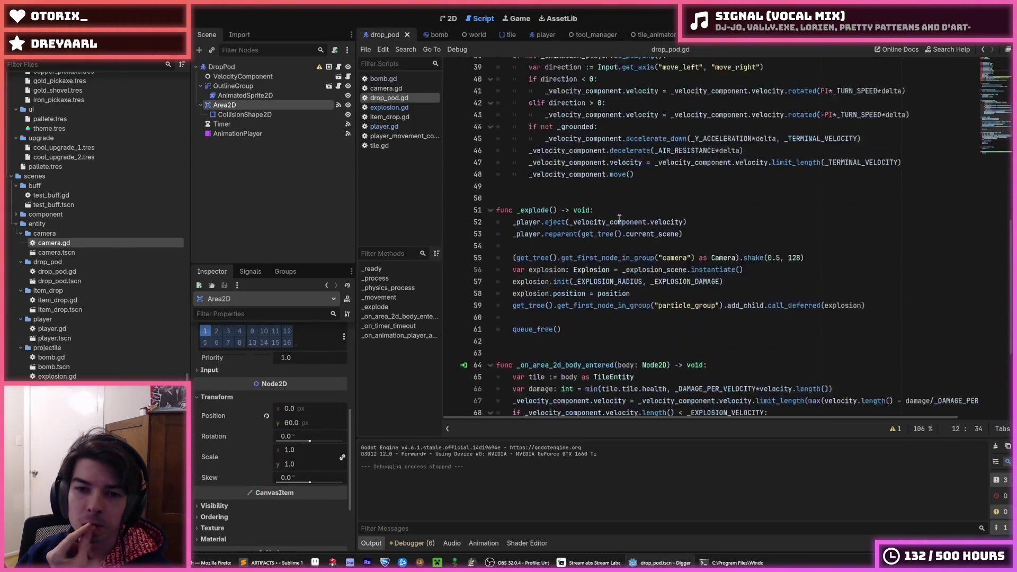
pyautogui.scroll(2, 619, 218)
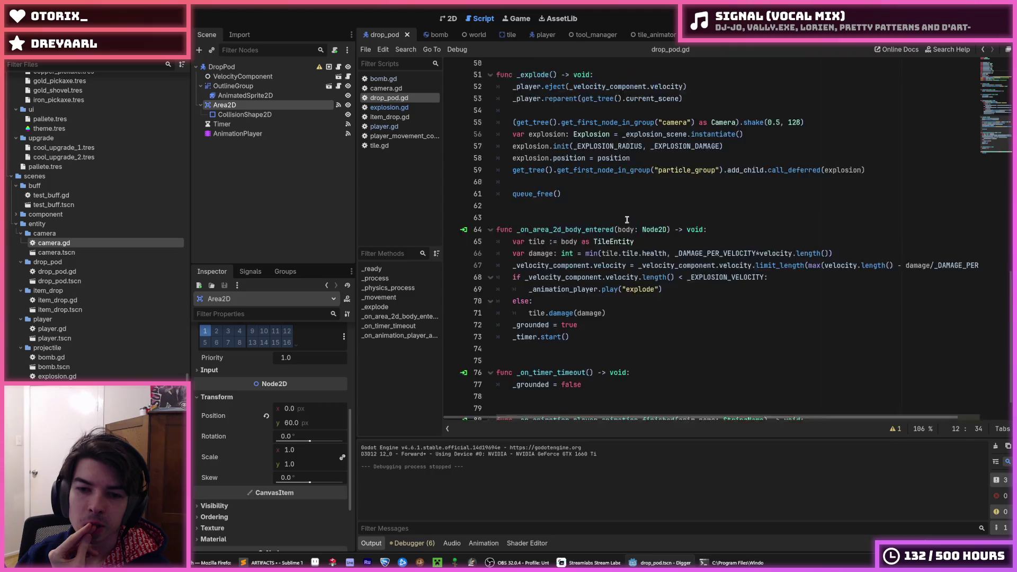
pyautogui.keyDown('ctrl'); pyautogui.click(683, 186); pyautogui.keyUp('ctrl')
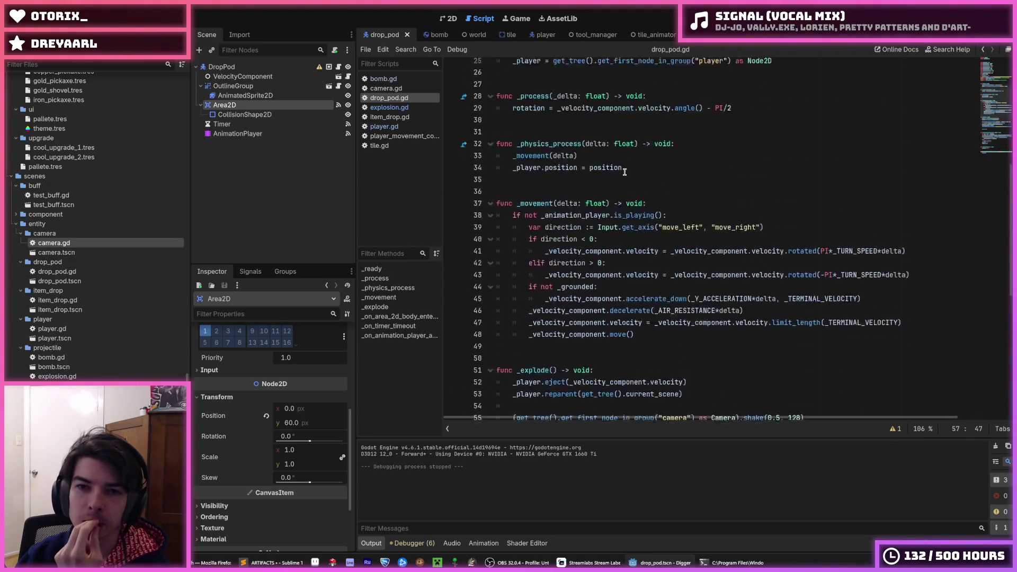
pyautogui.click(625, 182)
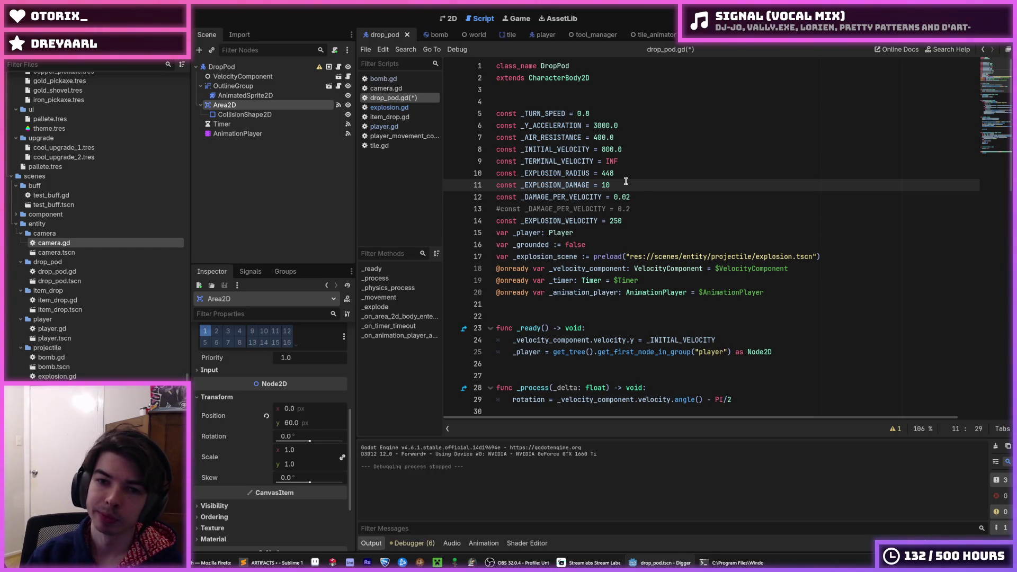
pyautogui.press('F5')
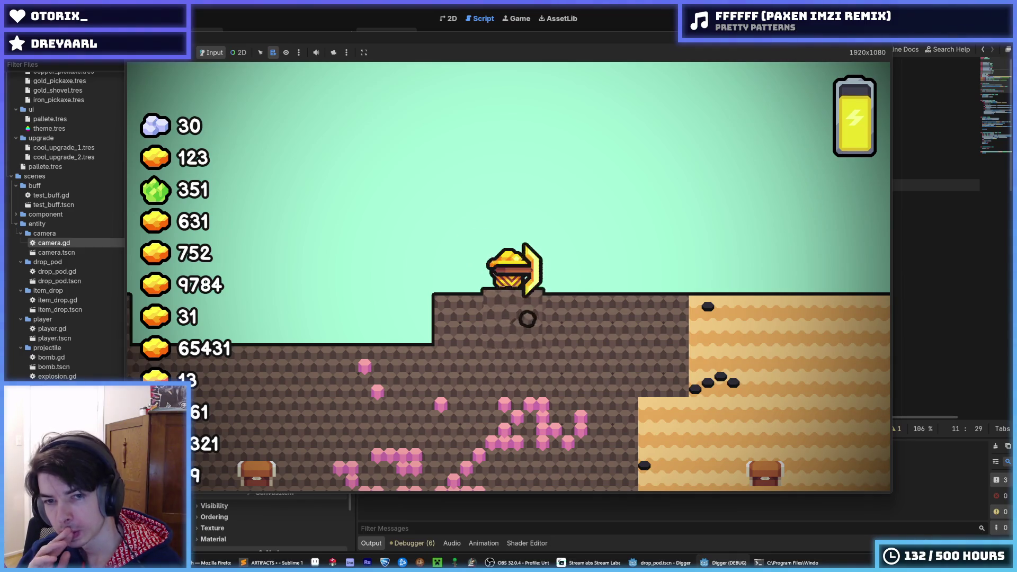
# Step: Restart the game four times to retest the drop pod at damage 10, then stop it
pyautogui.press('F5')
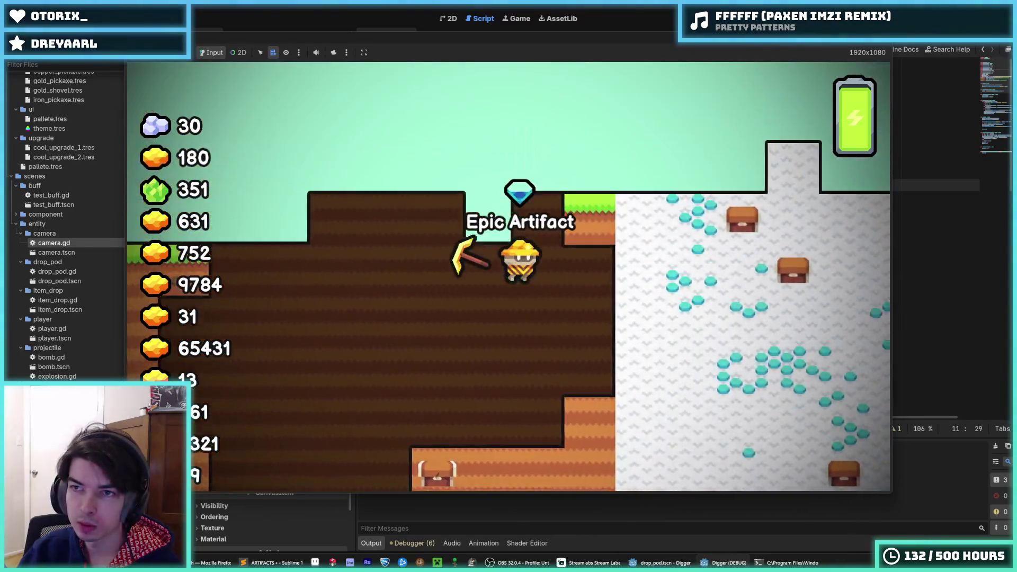
pyautogui.press('F5')
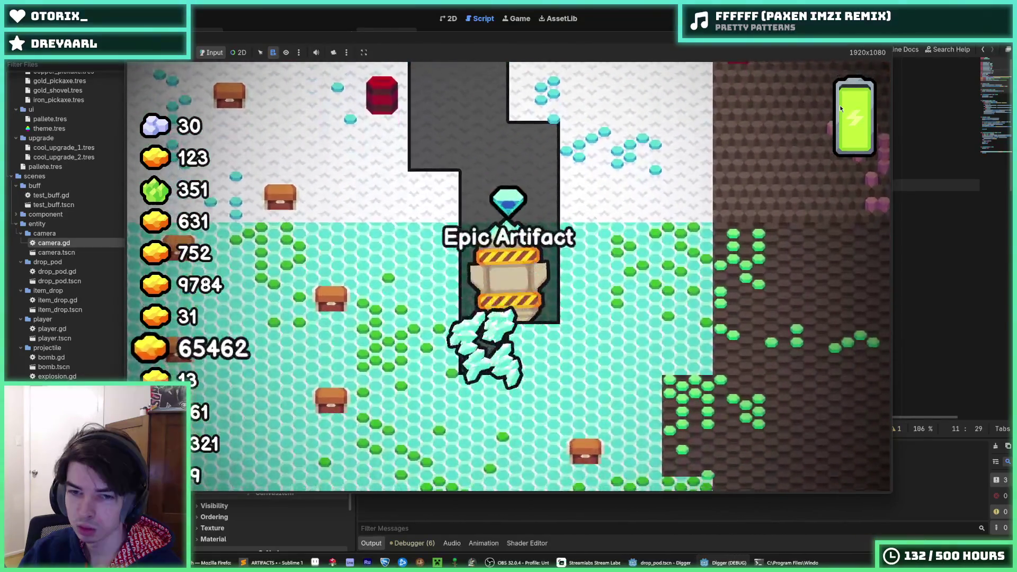
pyautogui.press('F5')
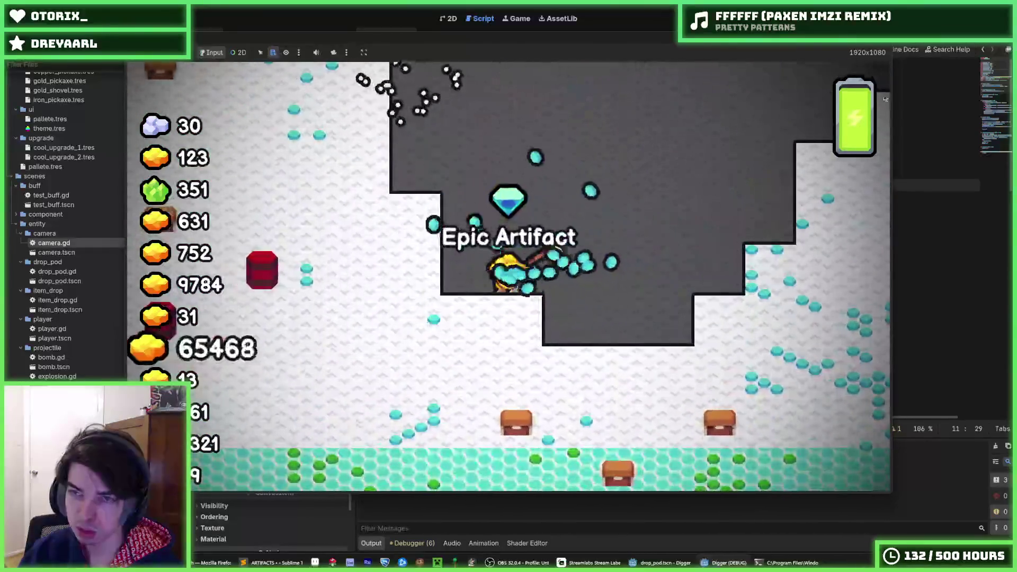
pyautogui.press('F5')
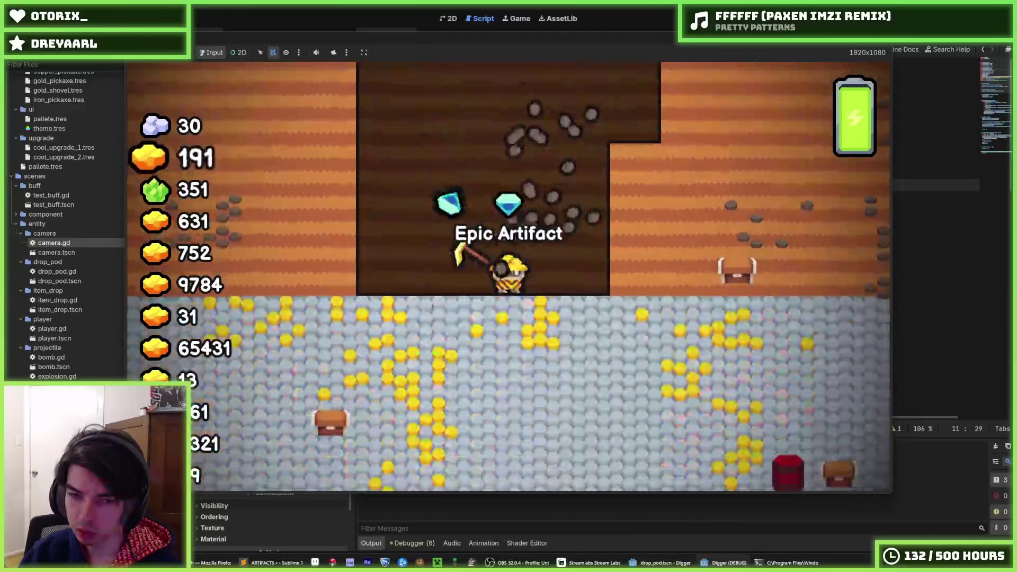
pyautogui.press('F8')
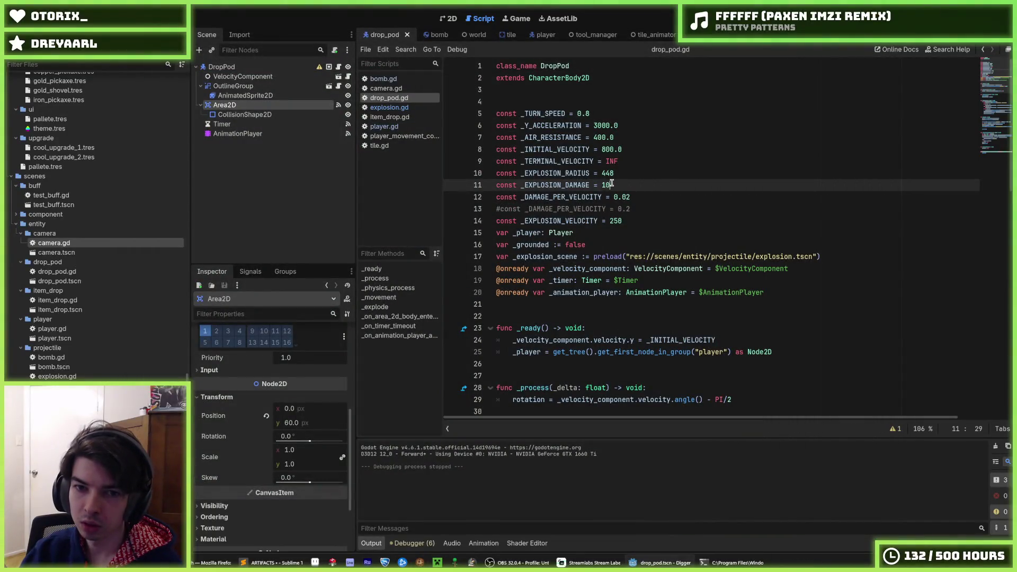
# Step: Launch the game, dig at the shaft's left edge, restart three times, then stop
pyautogui.press('F5')
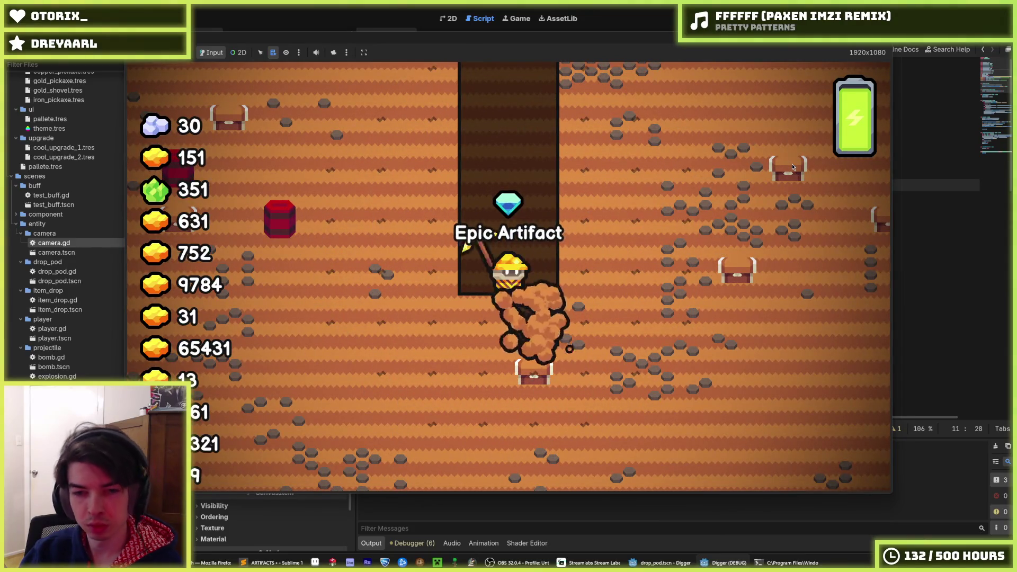
pyautogui.press('a')
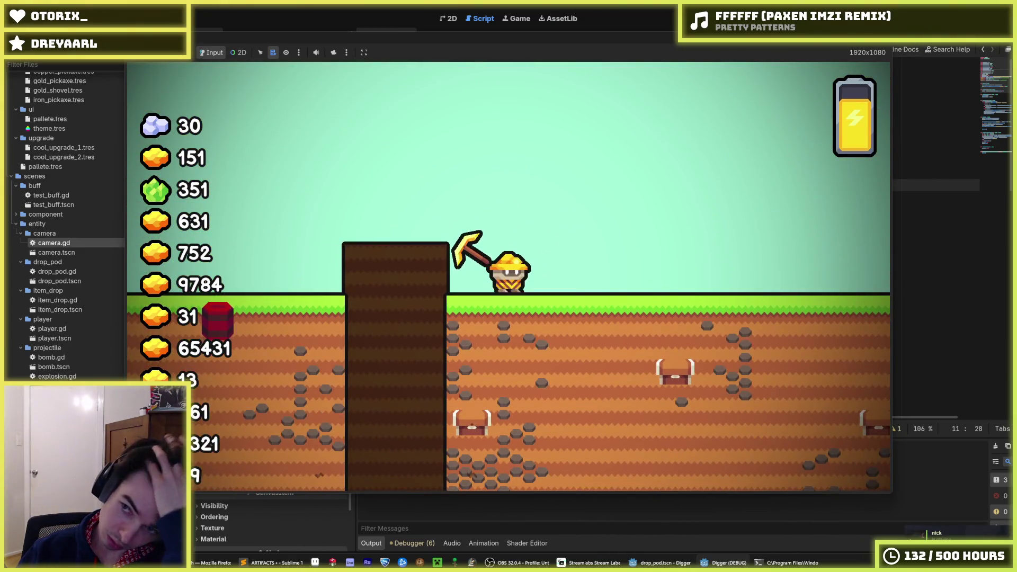
pyautogui.press('F5')
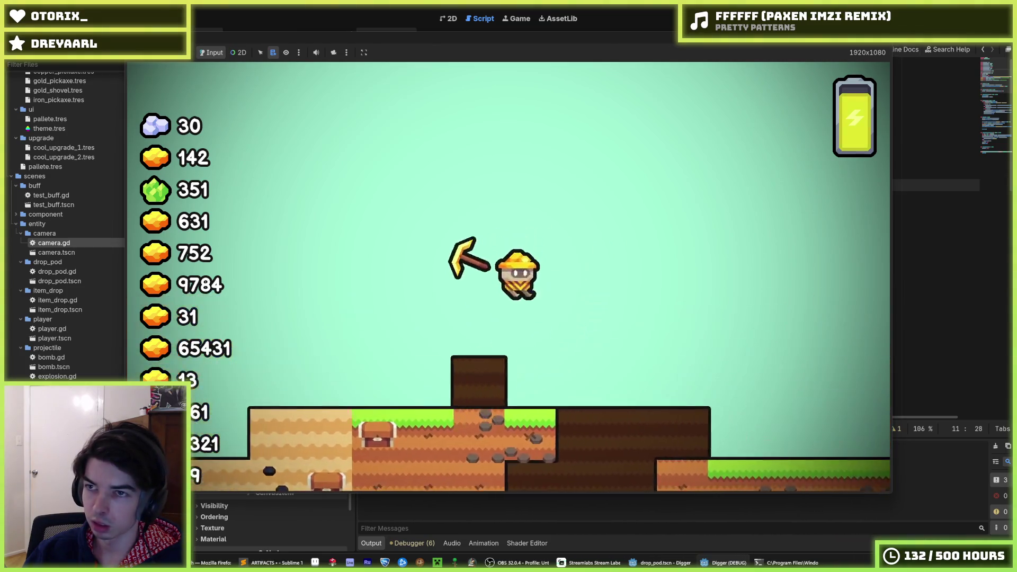
pyautogui.press('F5')
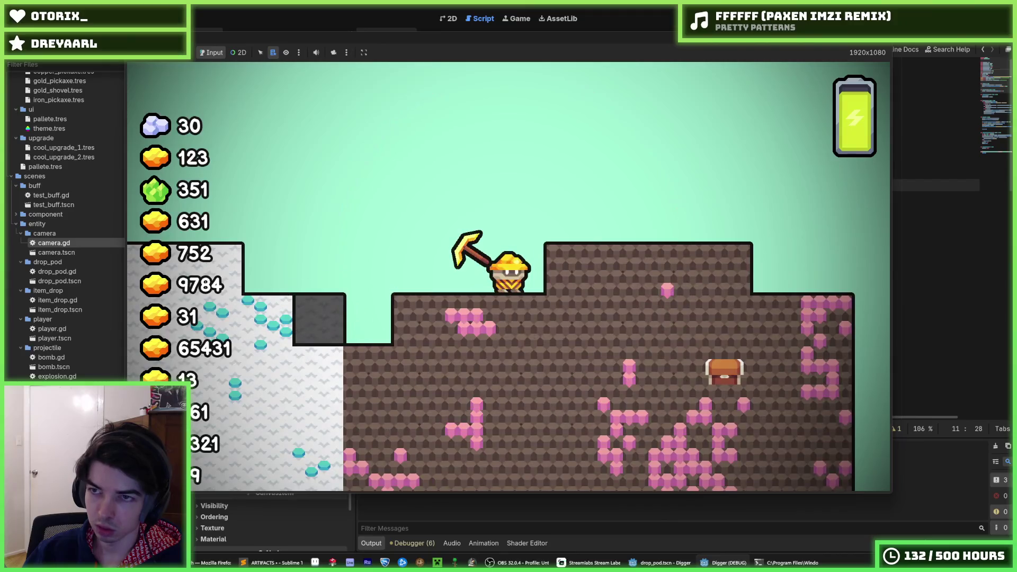
pyautogui.press('F5')
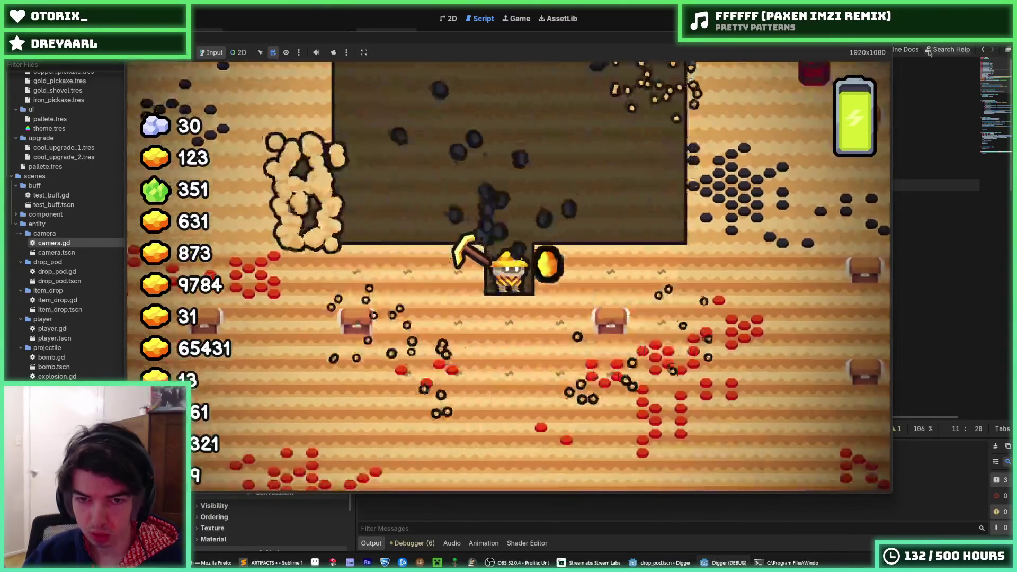
pyautogui.press('F8')
# Step: Relaunch the game twice more to watch the drop pod explode again
pyautogui.press('F5')
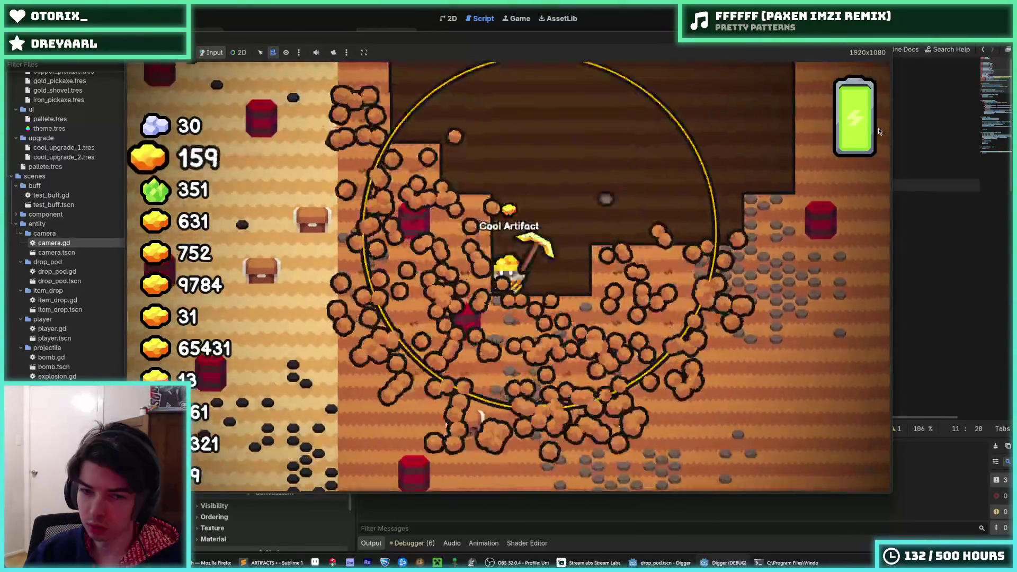
pyautogui.press('F5')
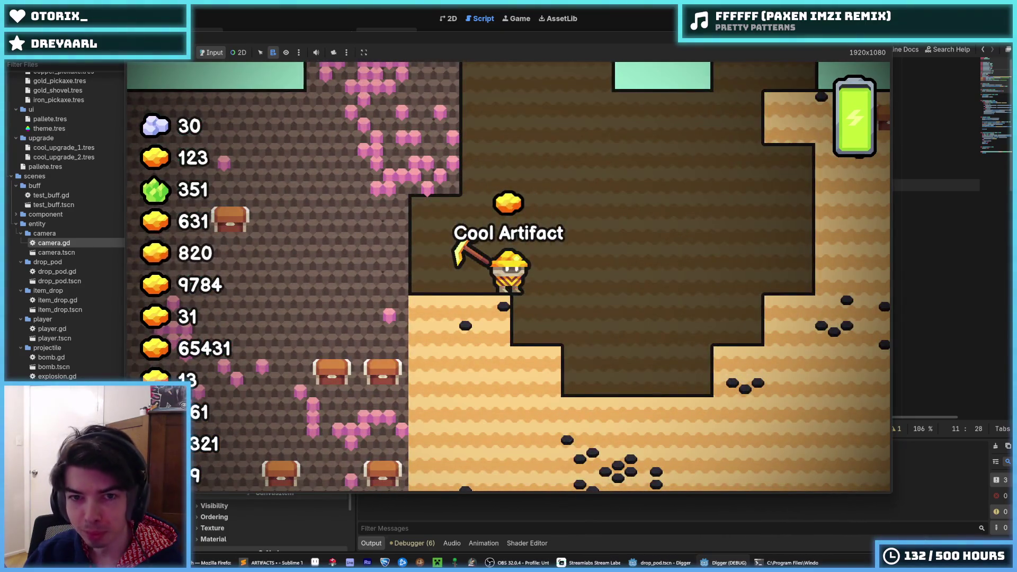
pyautogui.press('F5')
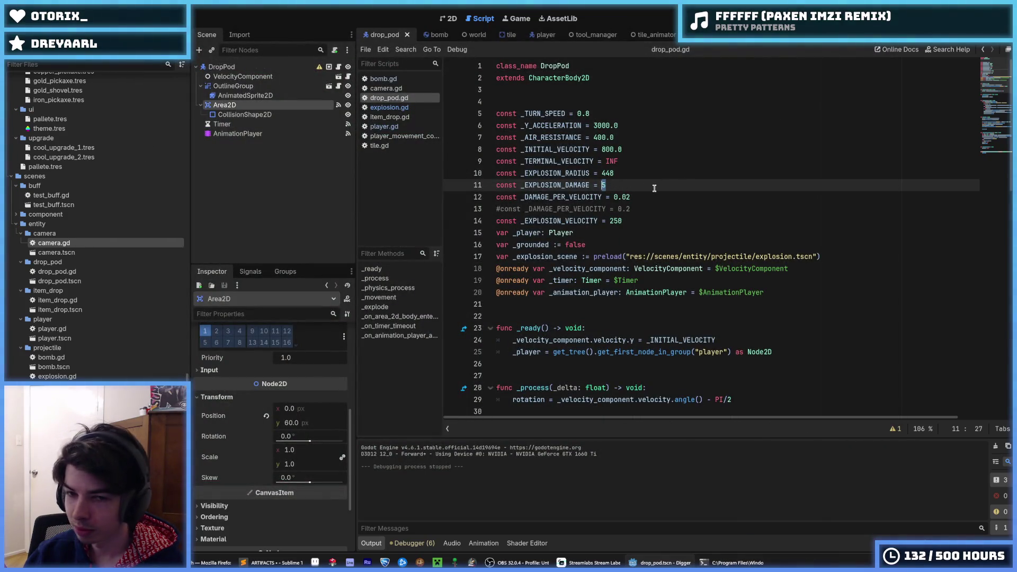
pyautogui.click(638, 197)
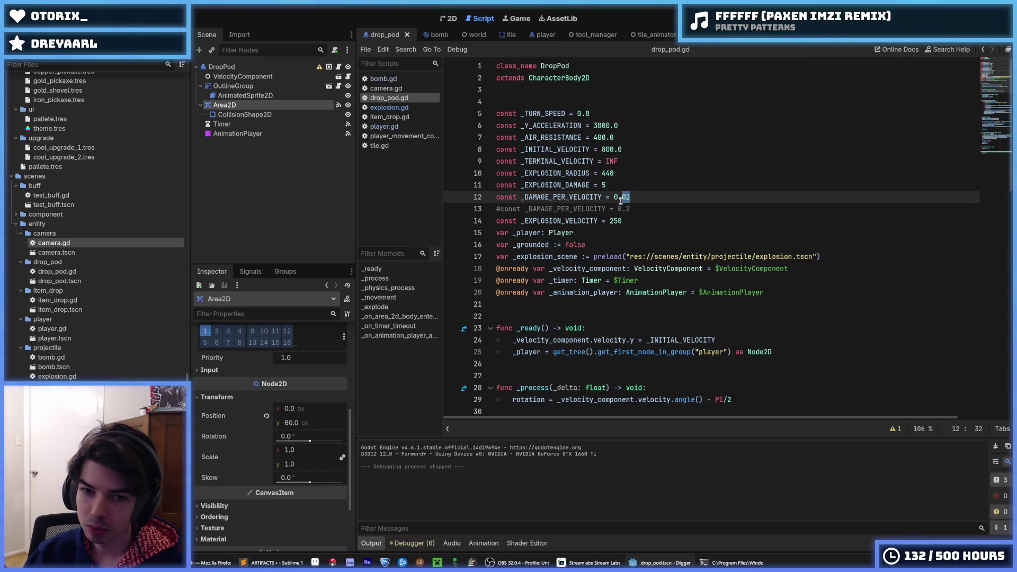
pyautogui.press('F5')
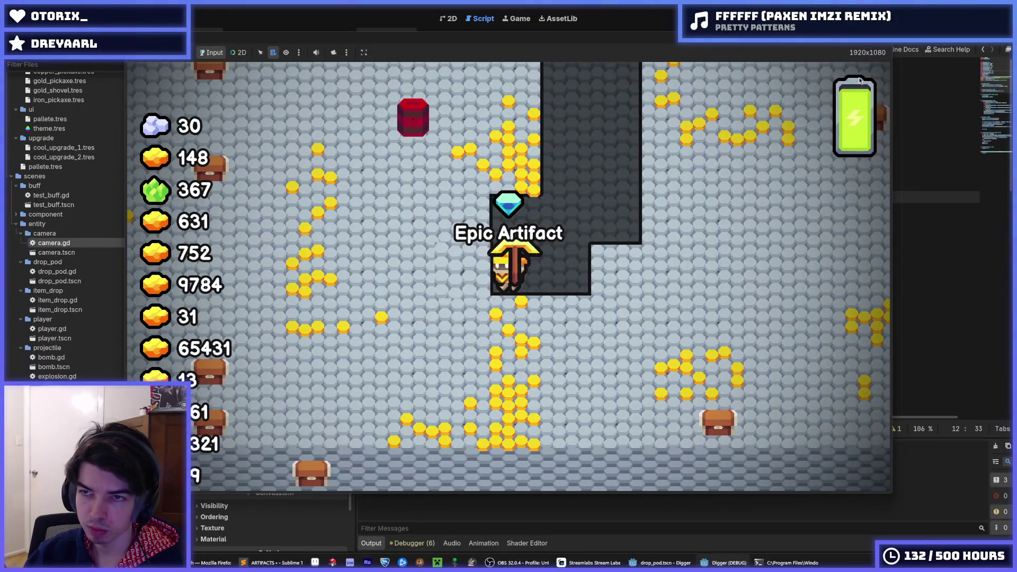
pyautogui.press('F5')
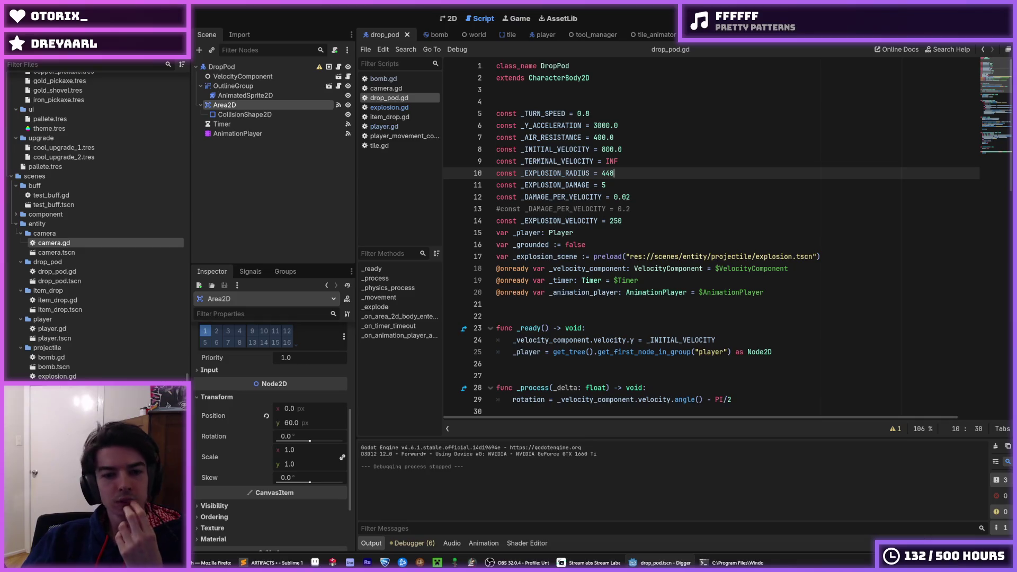
# Step: Preview the explode animation on the drop pod's AnimationPlayer in 2D, then run the game
pyautogui.click(448, 19)
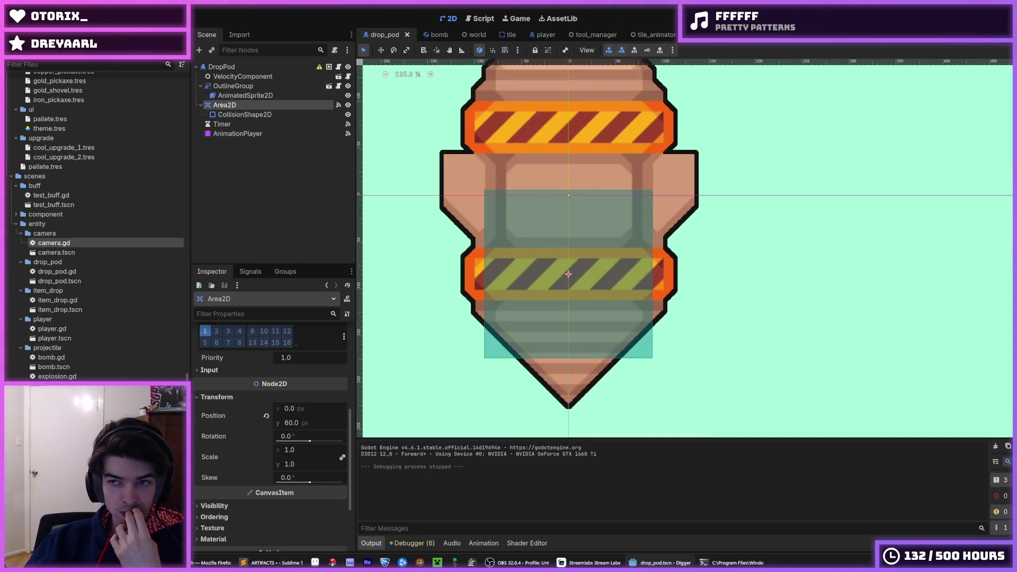
pyautogui.click(273, 133)
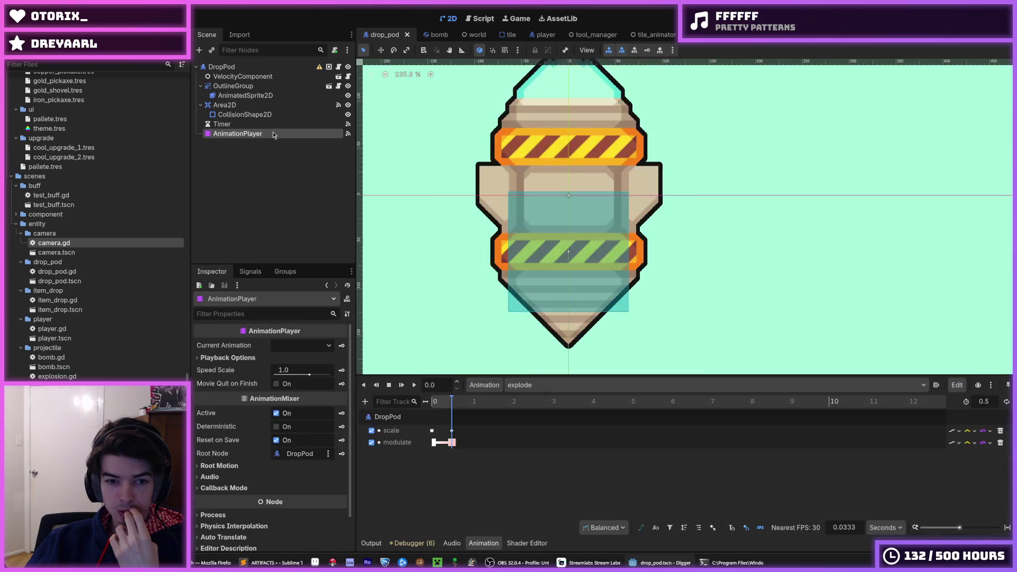
pyautogui.click(415, 386)
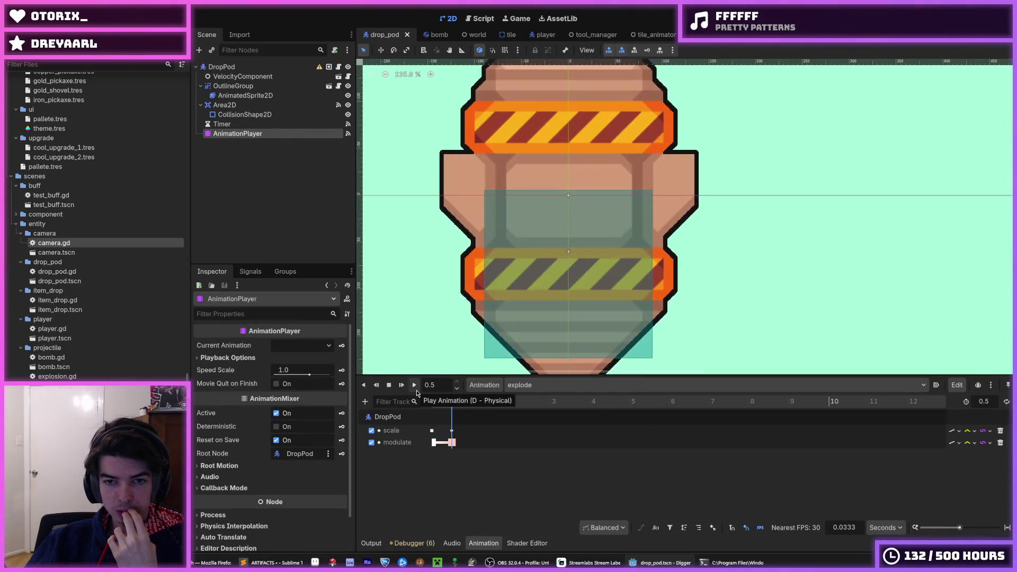
pyautogui.press('F5')
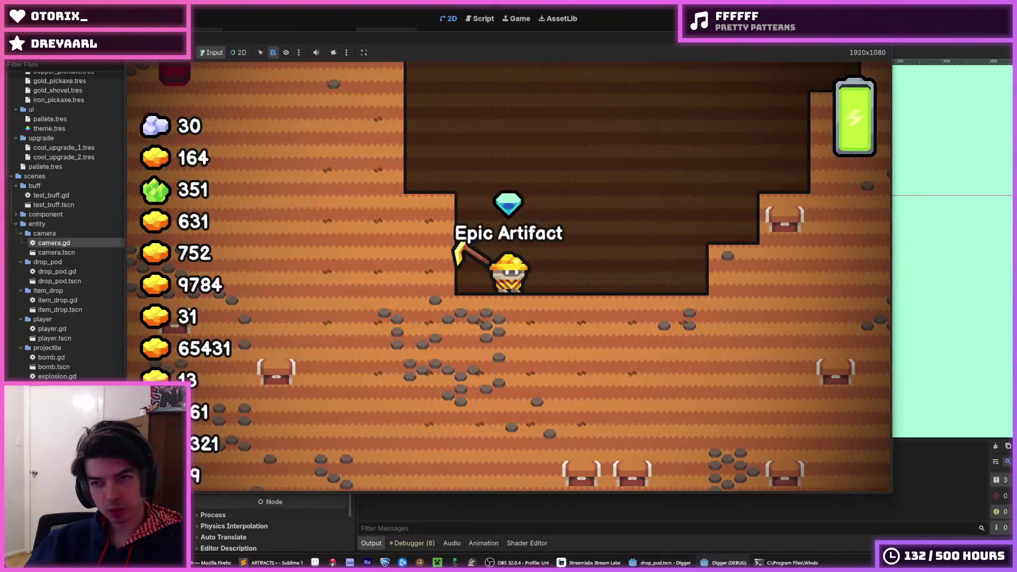
# Step: Relaunch the game several times to watch drop pod landings, then close the game window
pyautogui.press('F8')
pyautogui.press('F5')
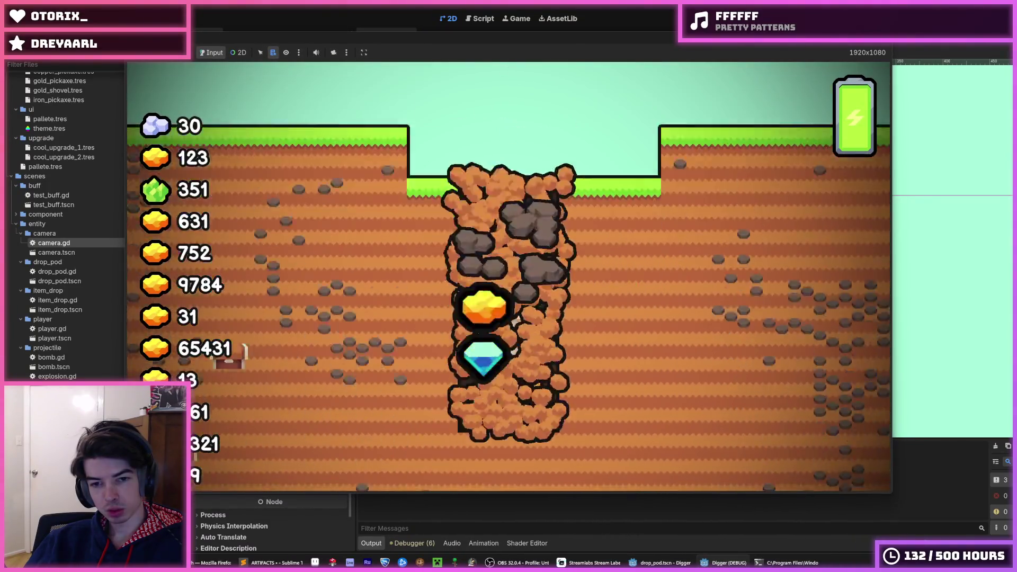
pyautogui.press('F5')
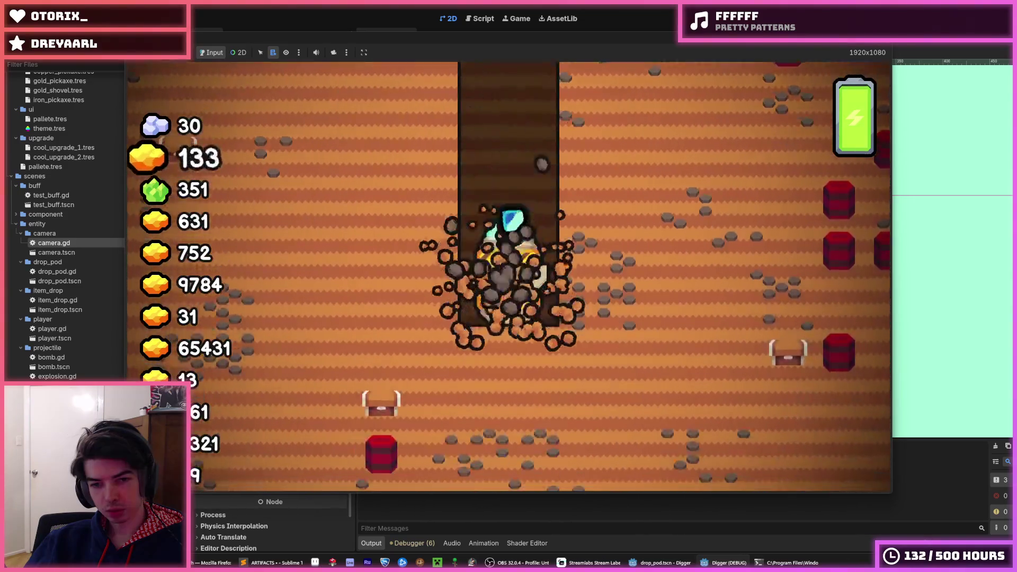
pyautogui.press('F5')
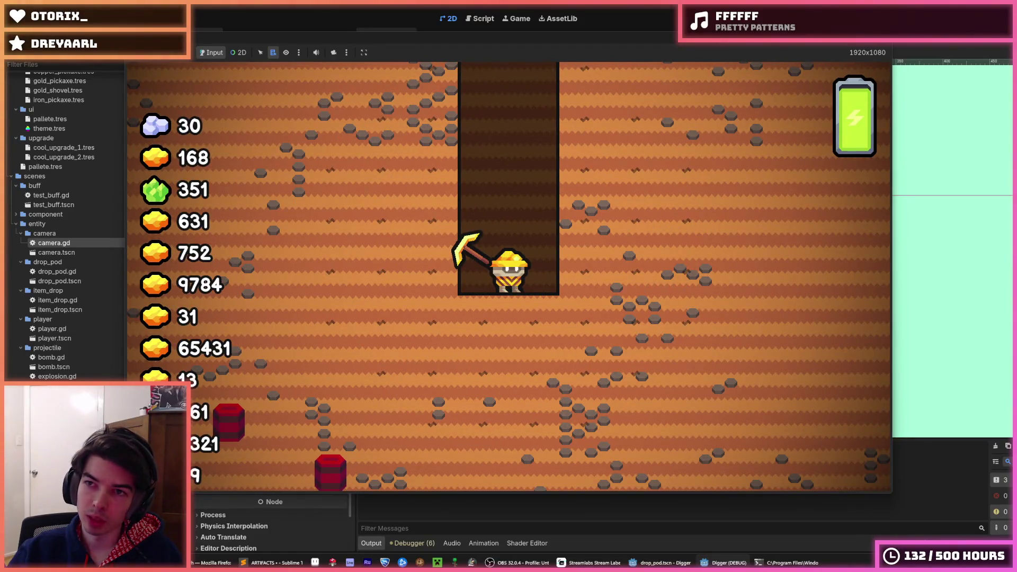
pyautogui.press('F5')
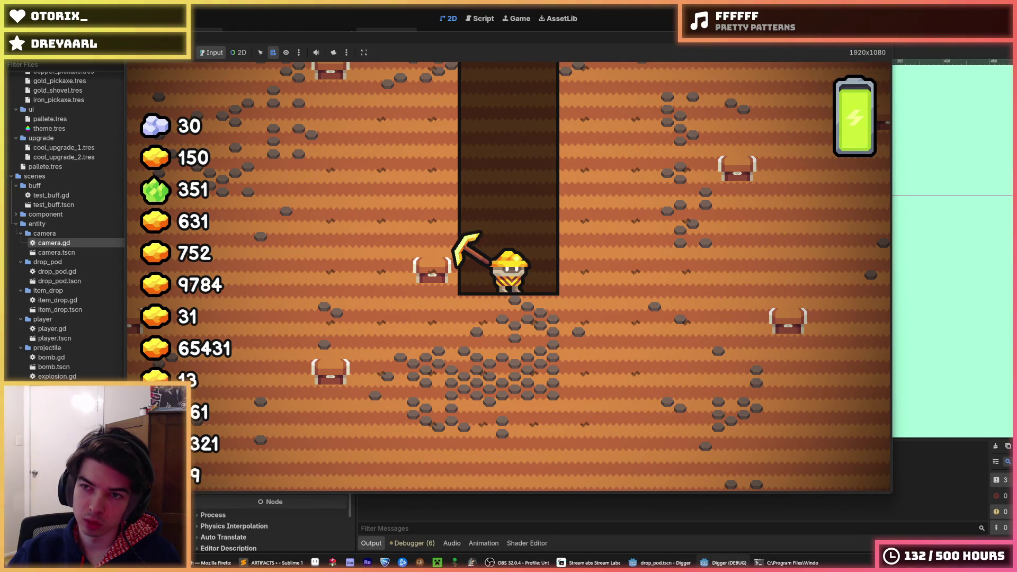
pyautogui.press('F5')
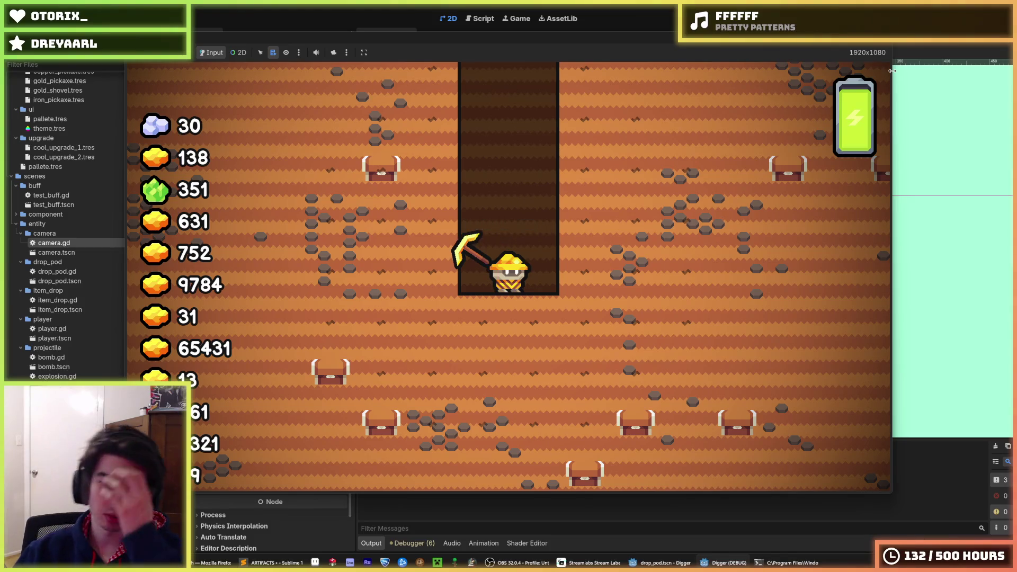
pyautogui.press('F8')
pyautogui.press('F5')
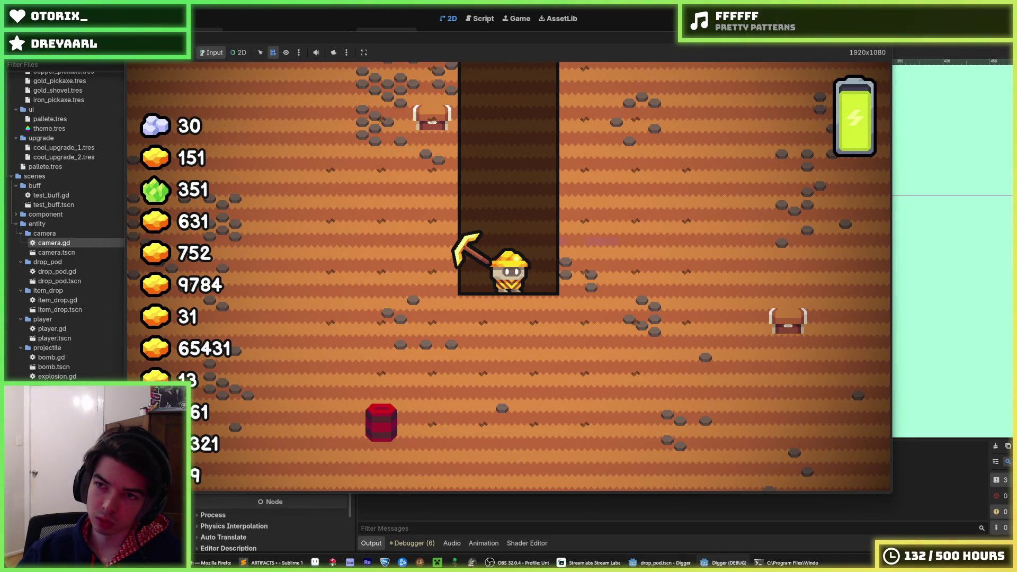
pyautogui.press('F5')
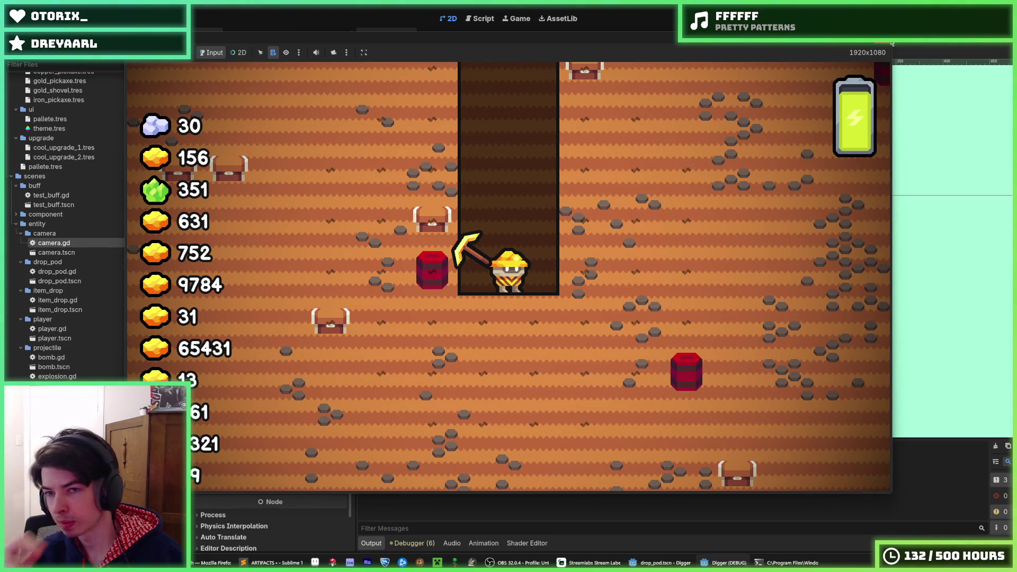
pyautogui.click(892, 44)
# Step: Run about seven more drop pod landing tests, close the game, and save the scene
pyautogui.press('F5')
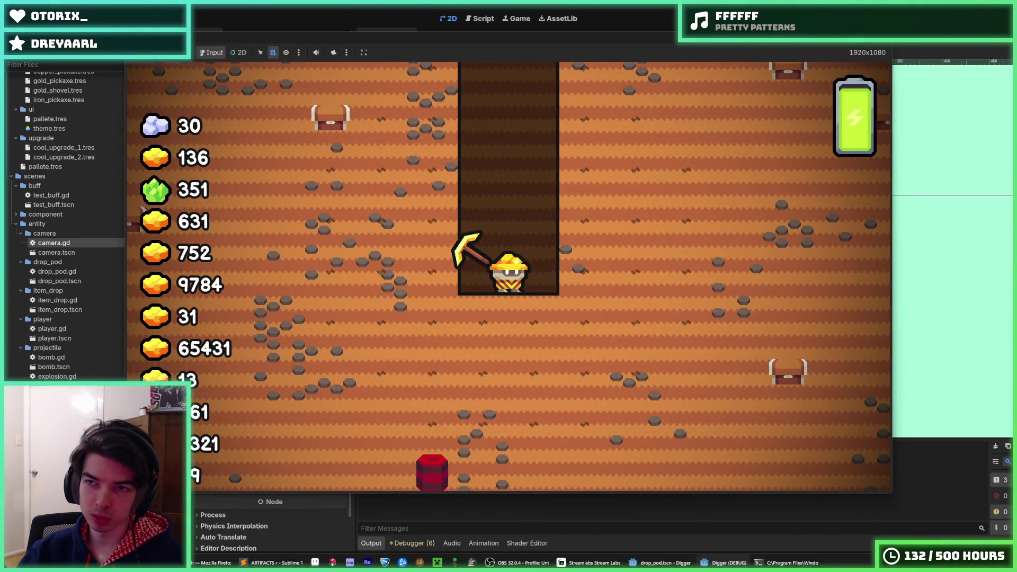
pyautogui.press('F5')
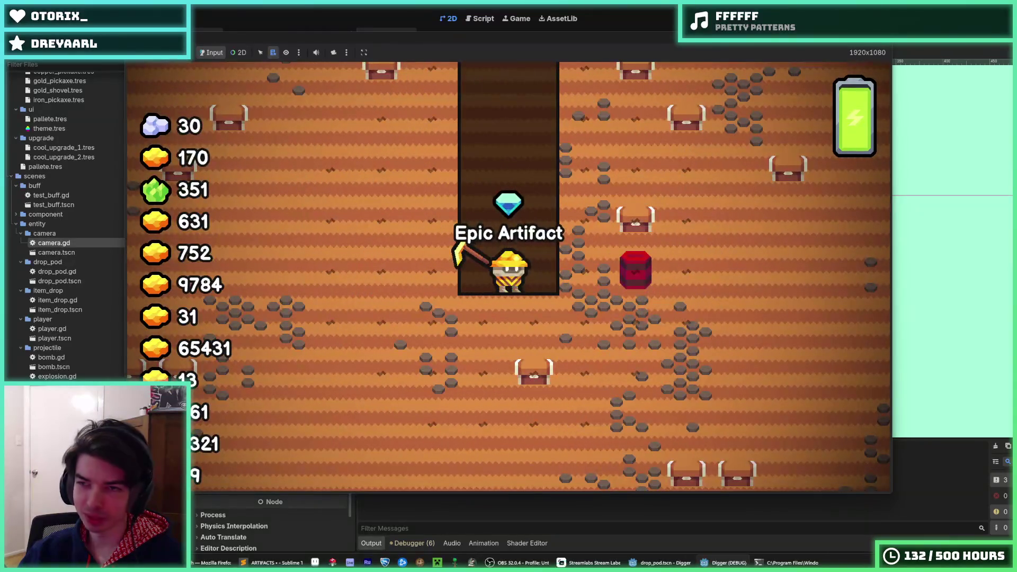
pyautogui.press('F5')
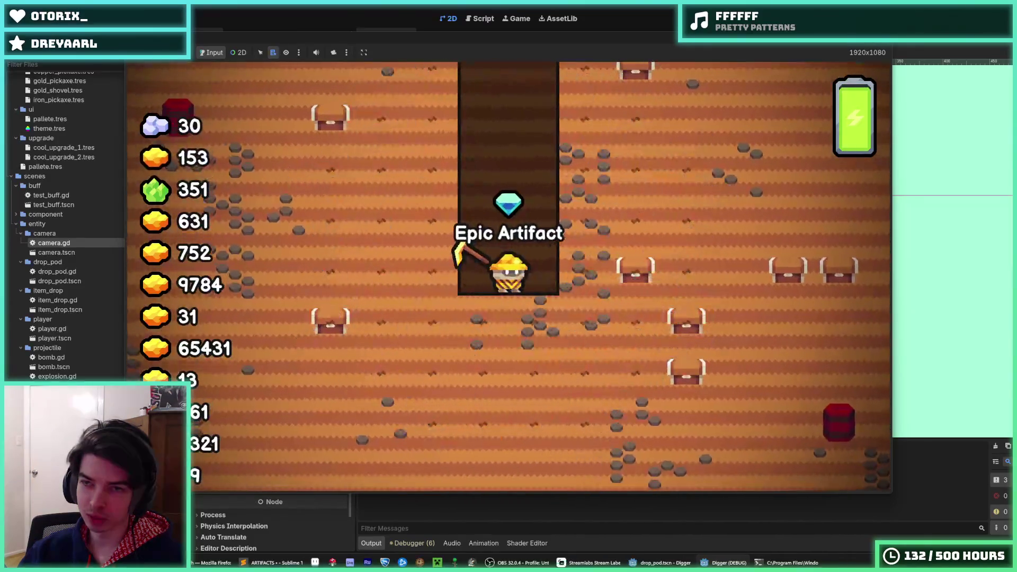
pyautogui.press('F5')
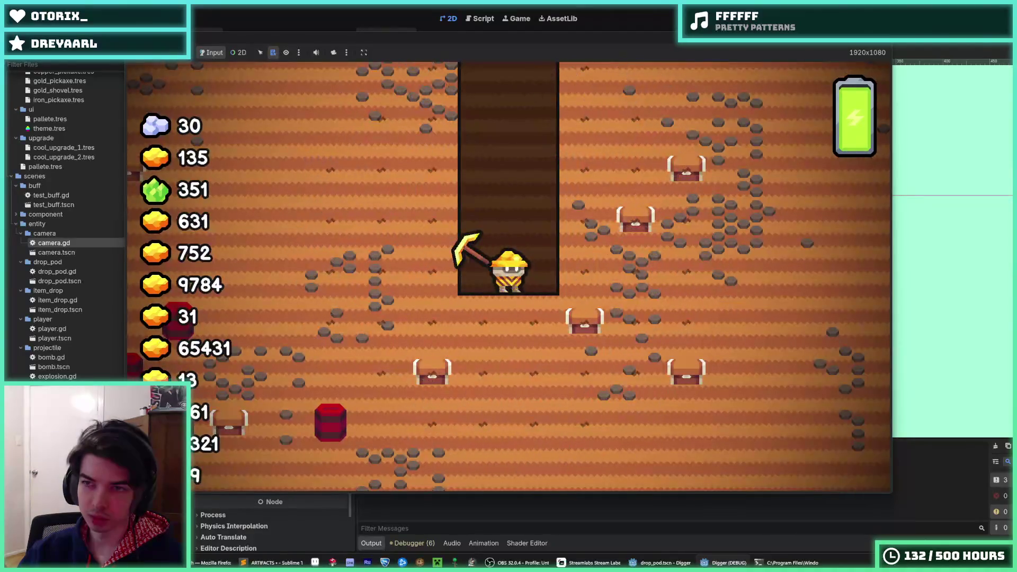
pyautogui.press('F5')
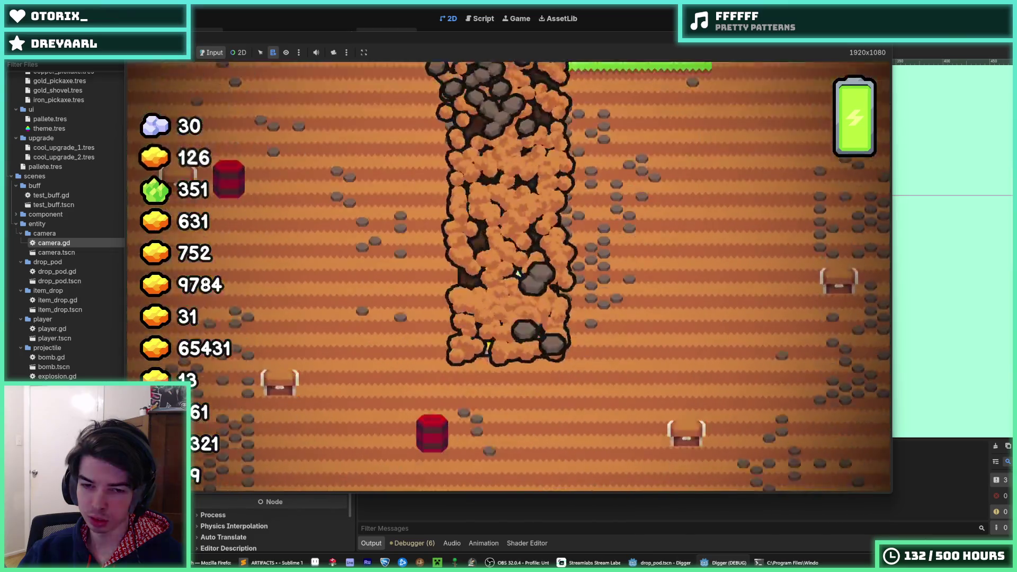
pyautogui.press('F5')
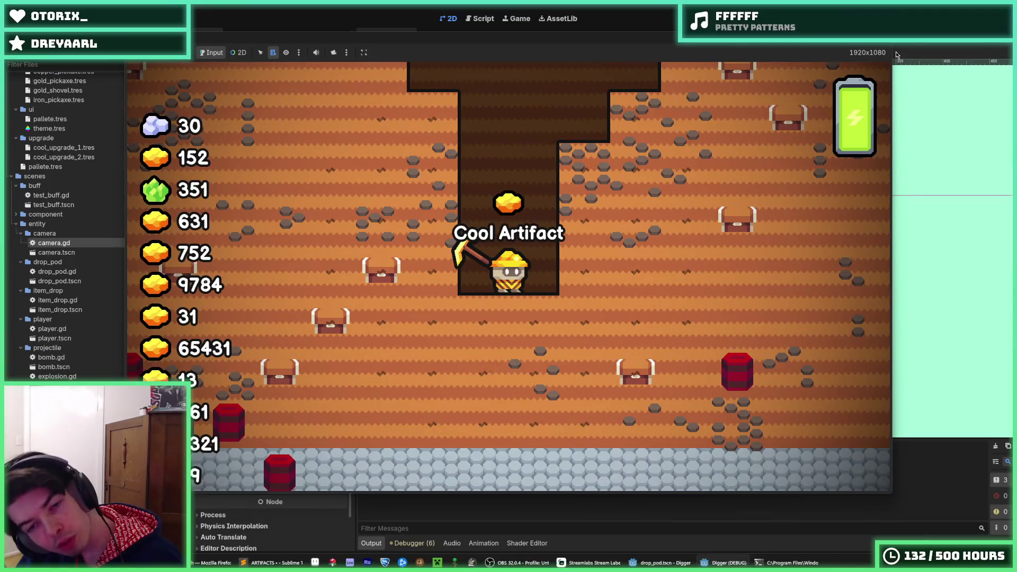
pyautogui.click(897, 55)
pyautogui.press('F5')
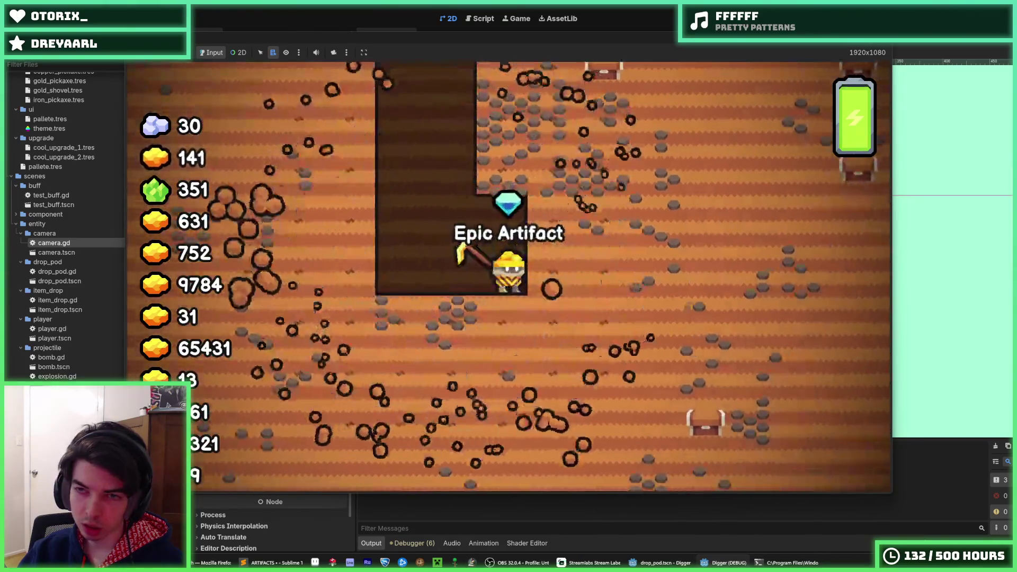
pyautogui.click(897, 55)
pyautogui.hotkey('ctrl', 's')
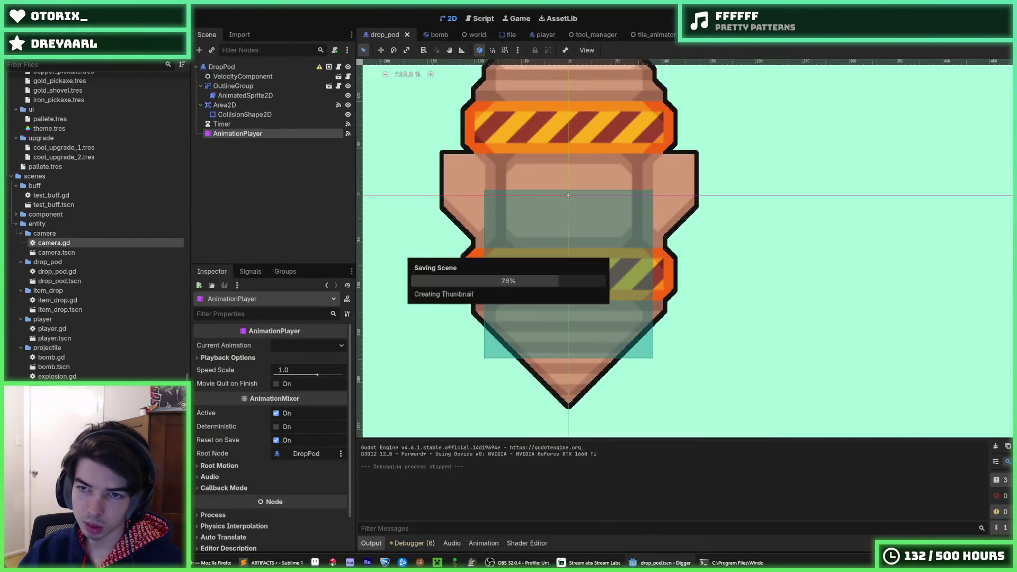
# Step: Save the drop pod scene, set the AnimationPlayer to RESET, and return to drop_pod.gd
pyautogui.hotkey('ctrl', 's')
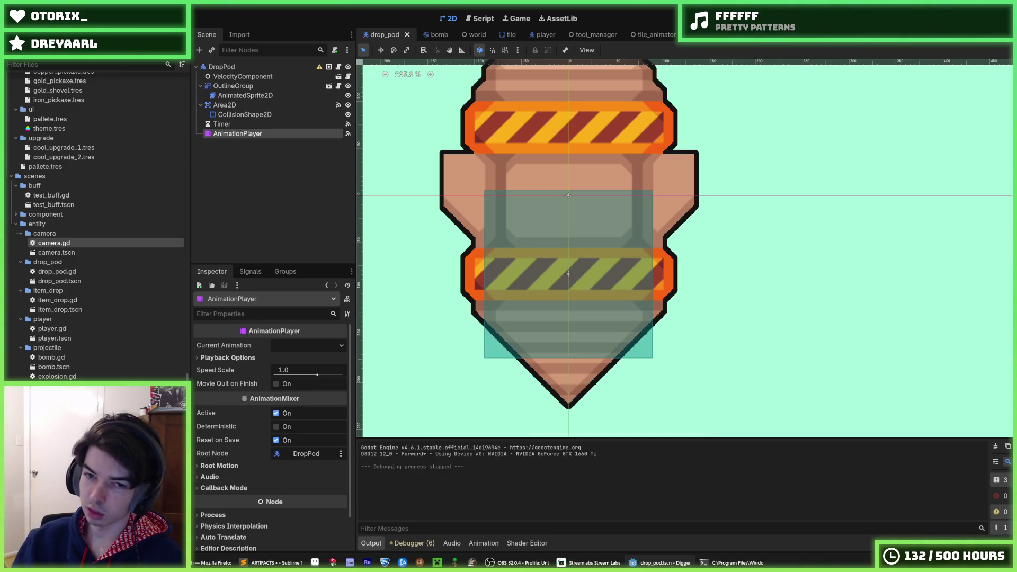
pyautogui.click(237, 134)
pyautogui.click(516, 385)
pyautogui.click(535, 400)
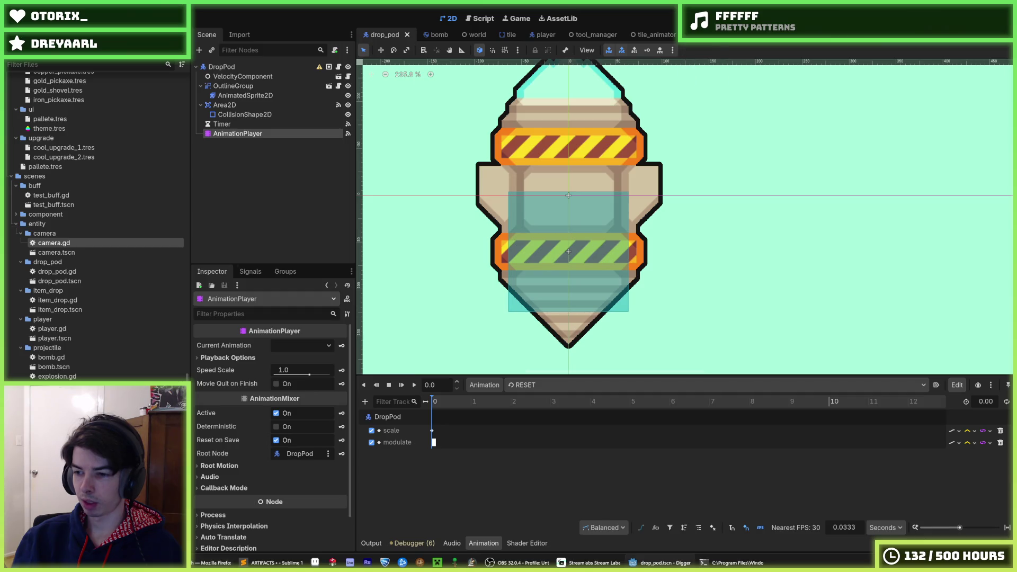
pyautogui.click(483, 19)
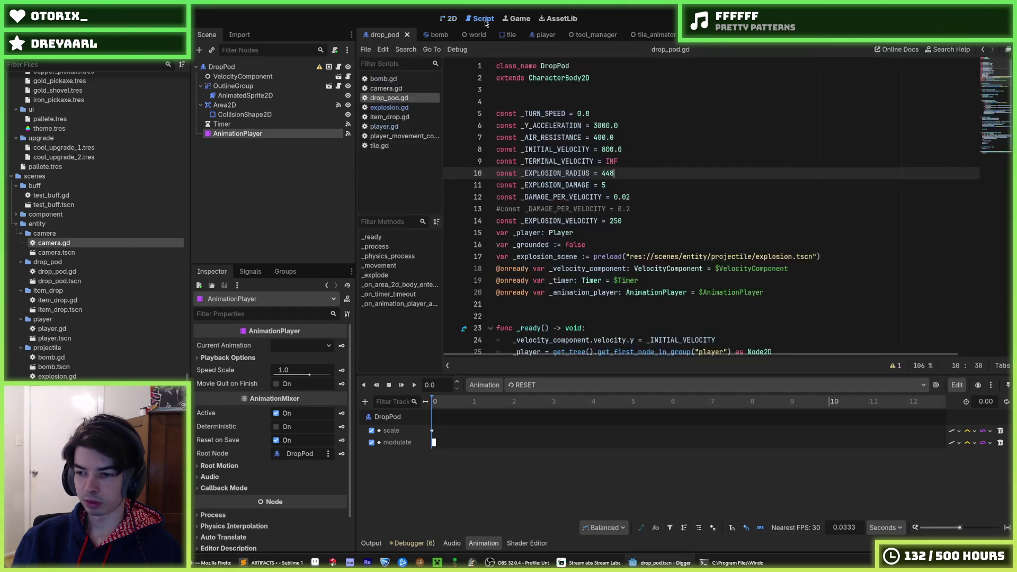
# Step: Change _EXPLOSION_DAMAGE on line 11 from 5 to 1000 and run the game
pyautogui.click(643, 192)
pyautogui.click(620, 184)
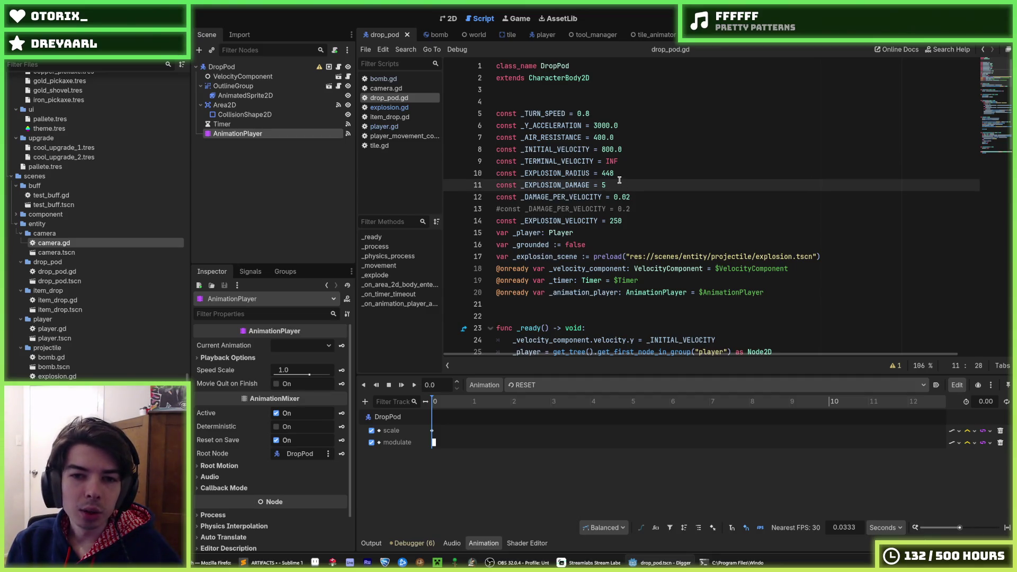
pyautogui.click(627, 172)
pyautogui.click(622, 188)
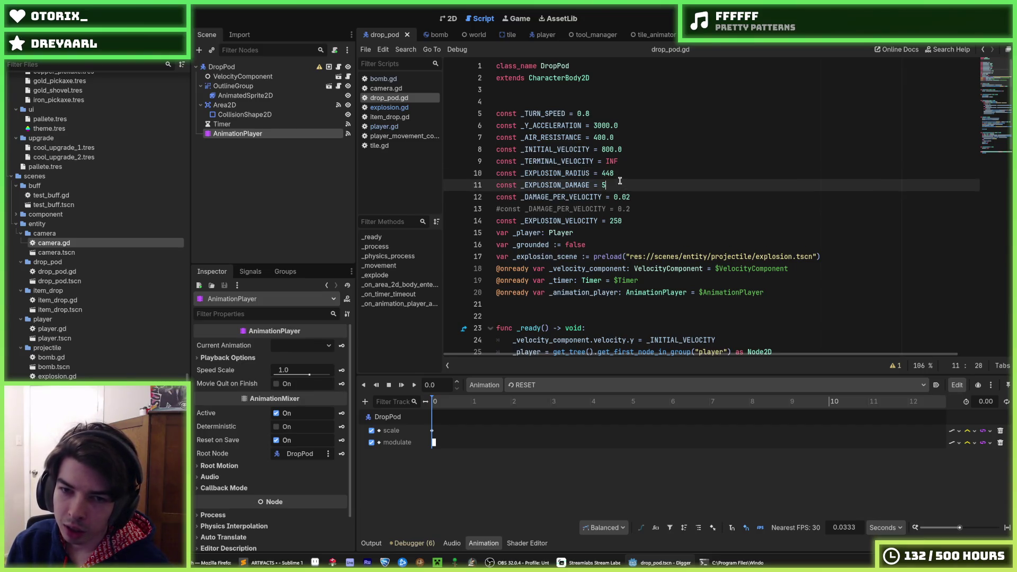
pyautogui.click(620, 173)
pyautogui.click(617, 183)
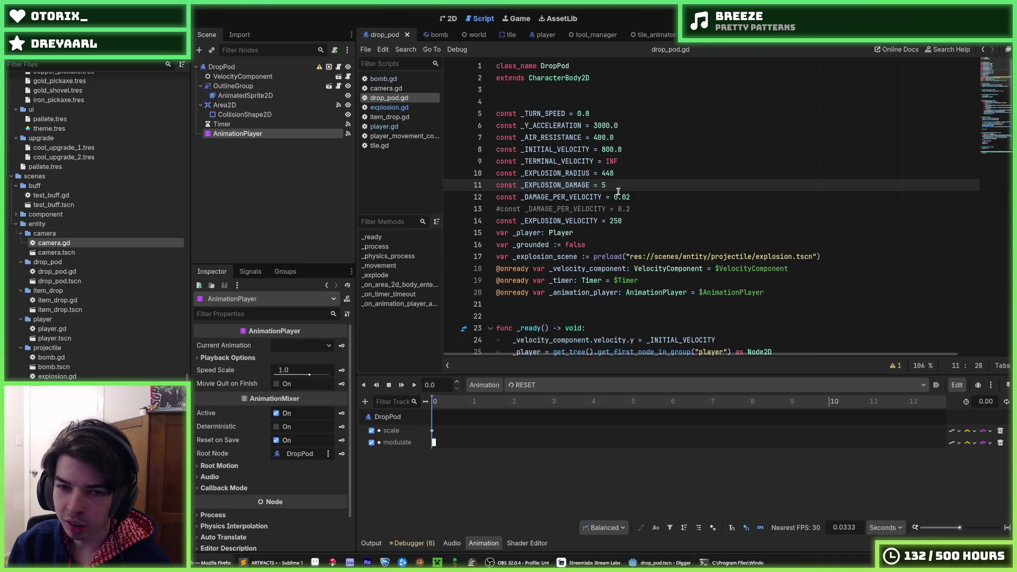
pyautogui.click(602, 185)
pyautogui.write('1000')
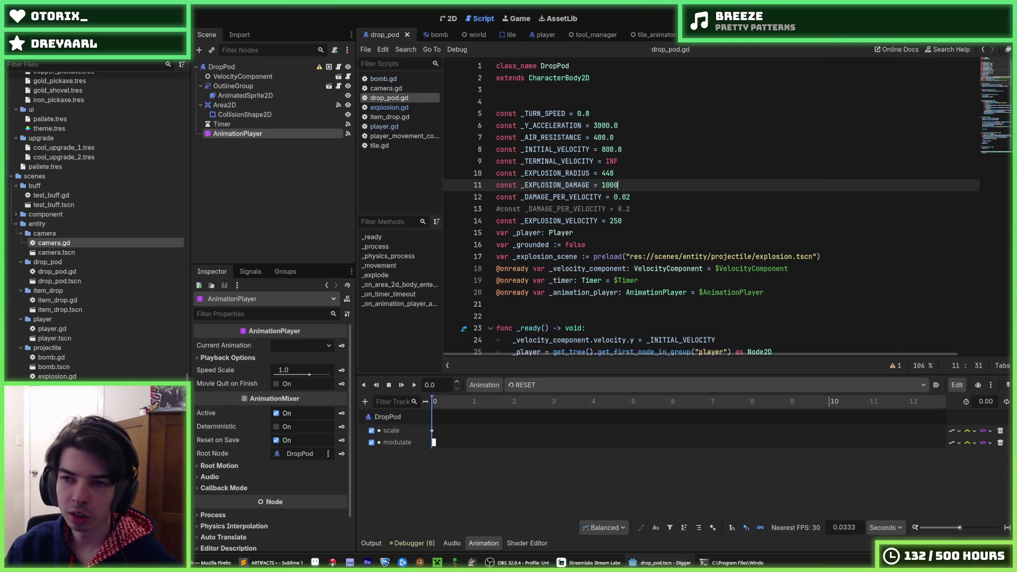
pyautogui.press('F5')
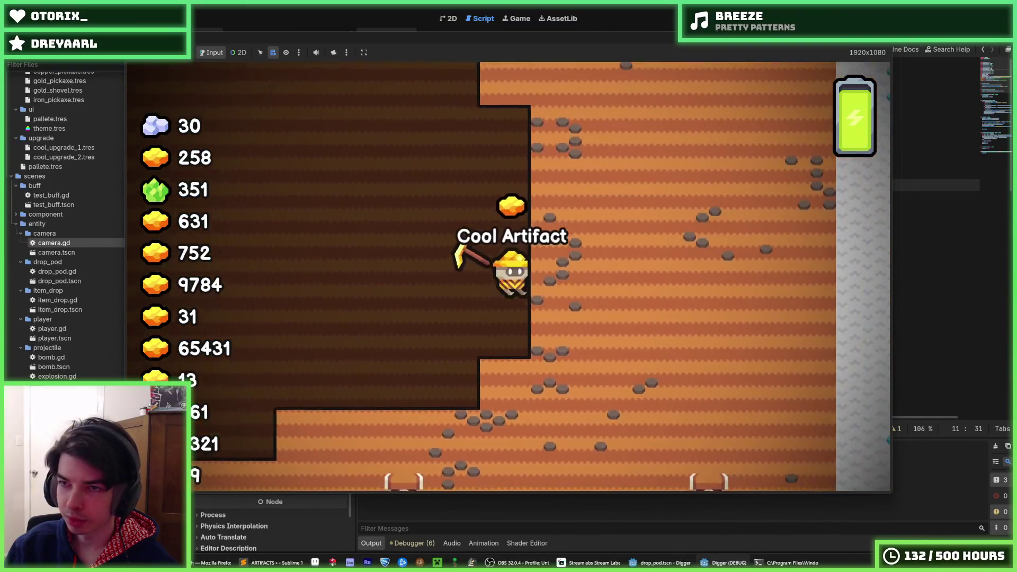
# Step: Rerun the game twice to watch the 1000-damage explosions, then stop it
pyautogui.press('F5')
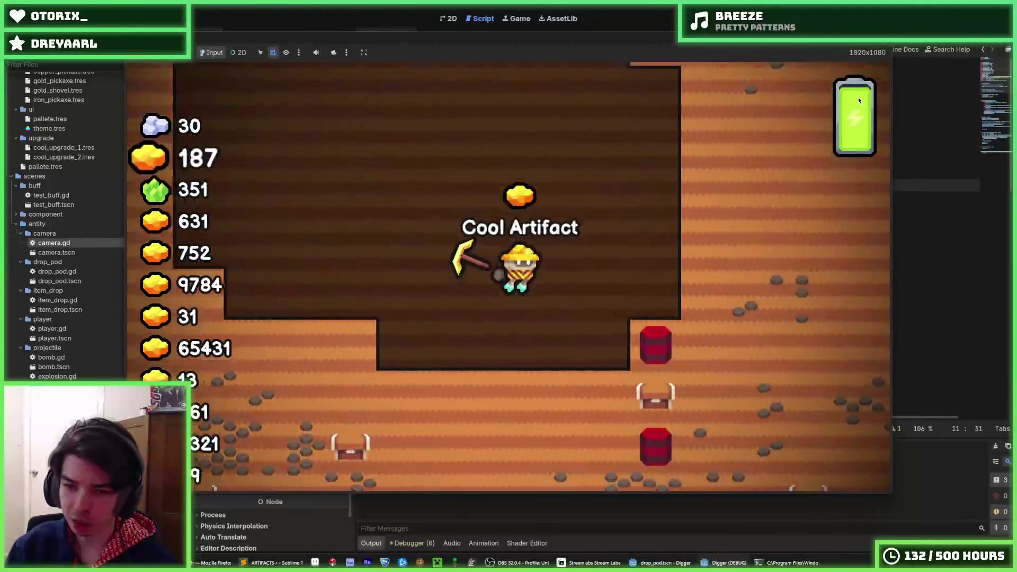
pyautogui.press('F8')
pyautogui.press('F5')
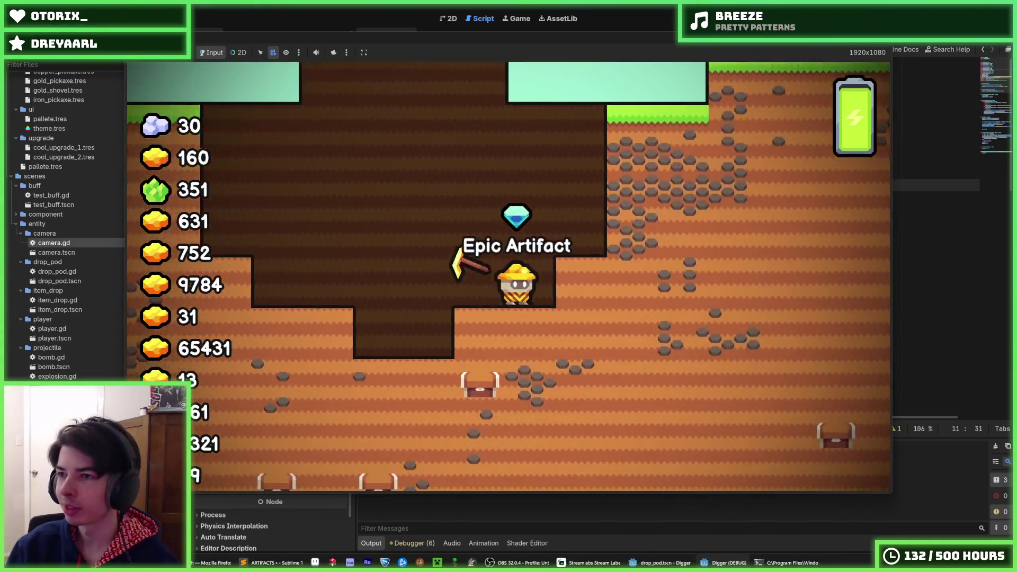
pyautogui.press('F8')
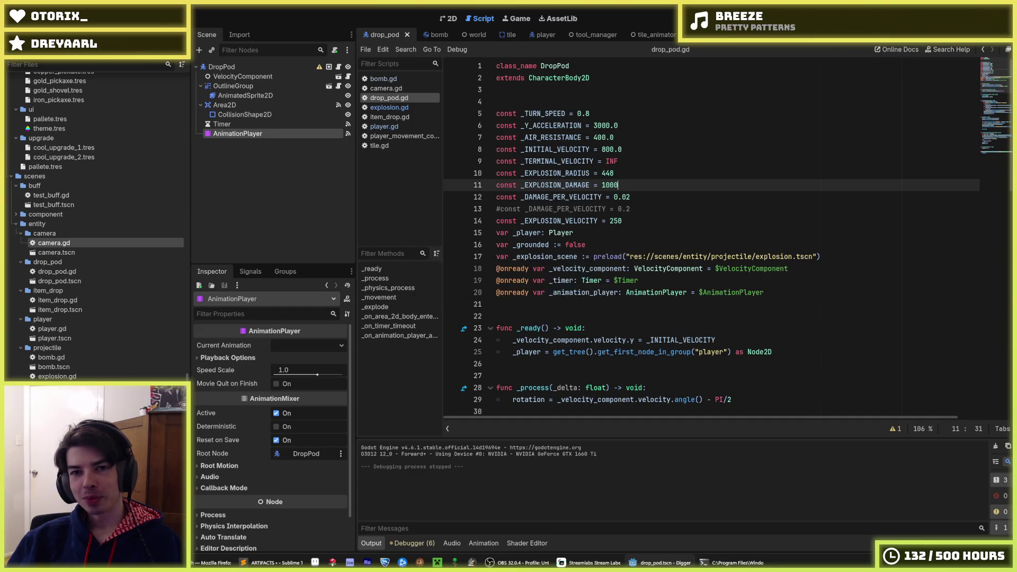
pyautogui.press('F5')
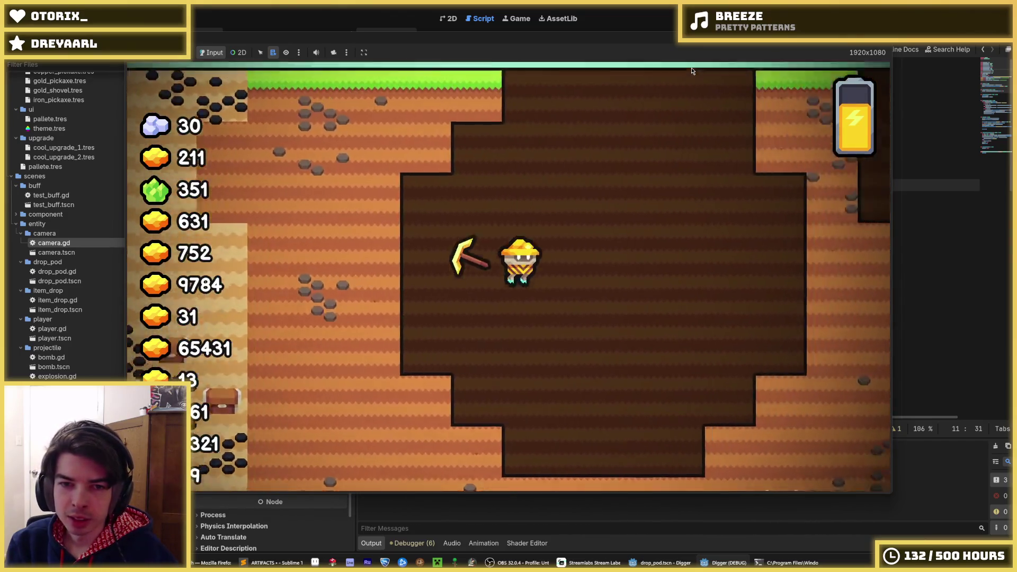
pyautogui.press('F5')
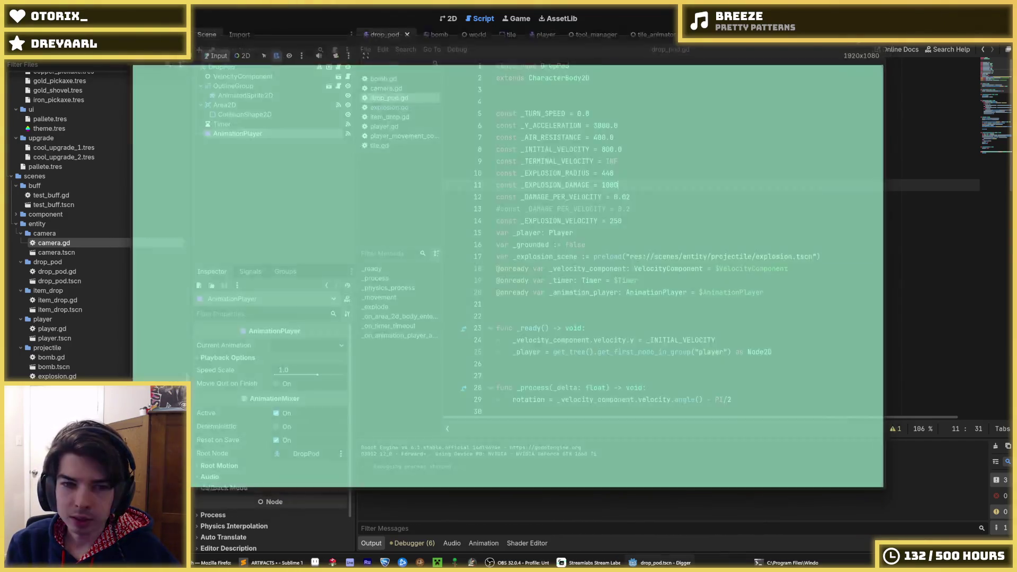
pyautogui.click(704, 116)
pyautogui.moveTo(432, 35); pyautogui.dragTo(377, 38)
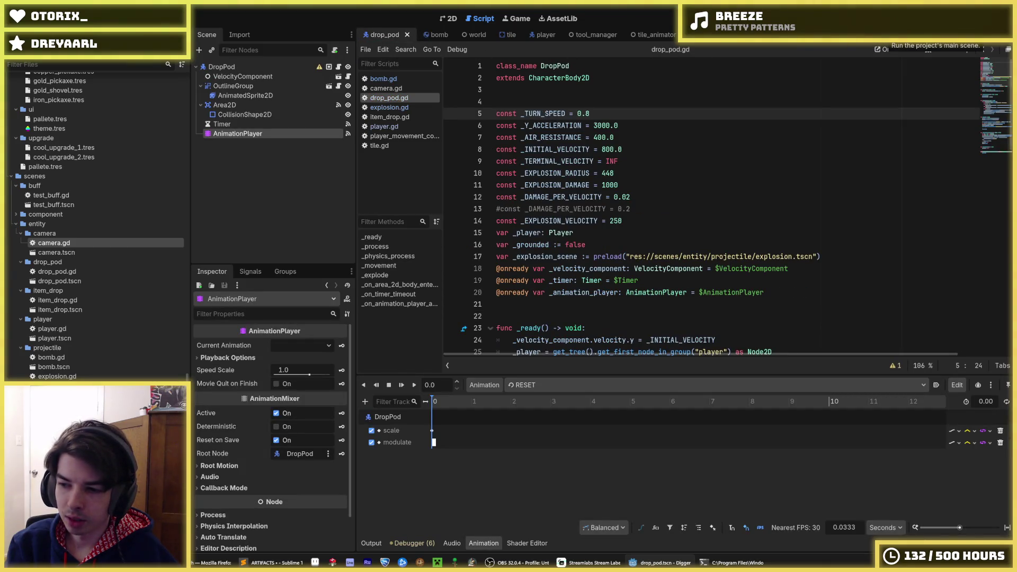
pyautogui.click(888, 21)
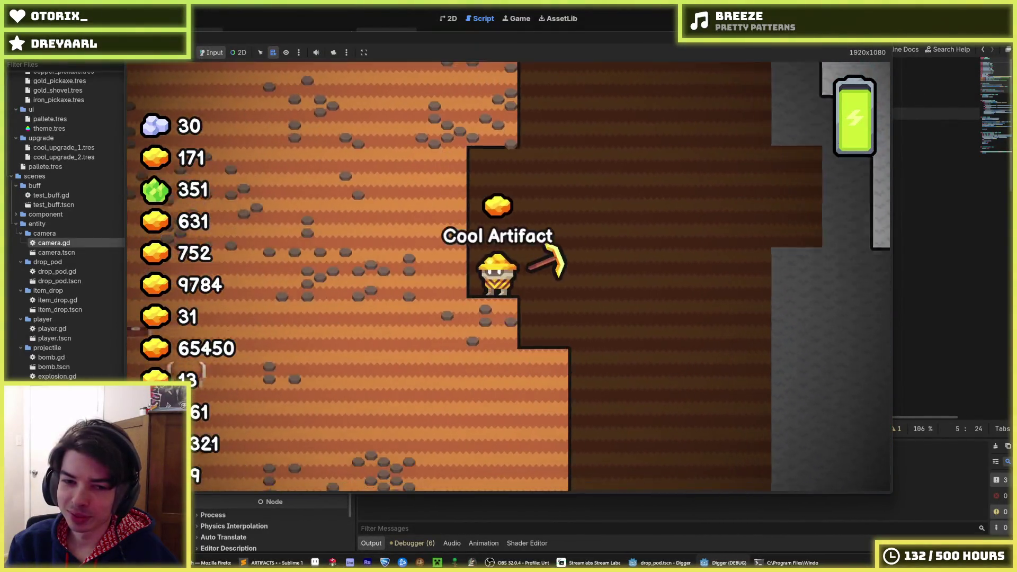
pyautogui.press('Escape')
pyautogui.press('F5')
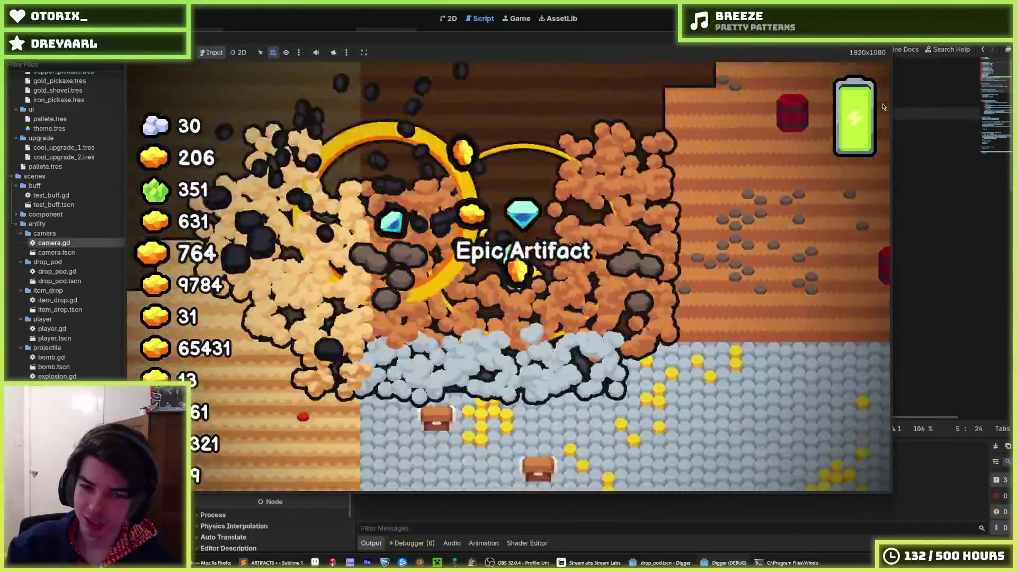
pyautogui.press('w')
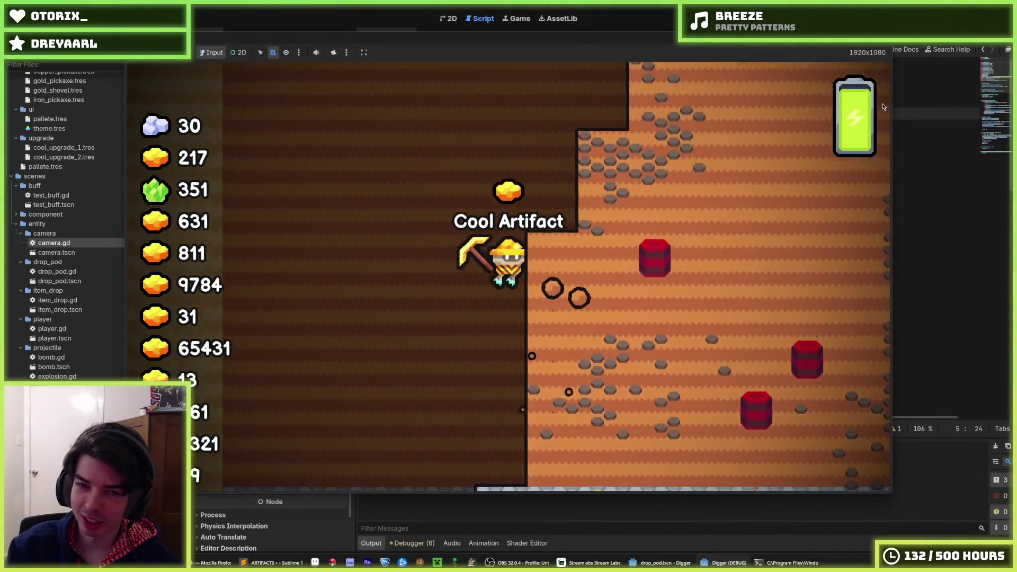
pyautogui.press('d')
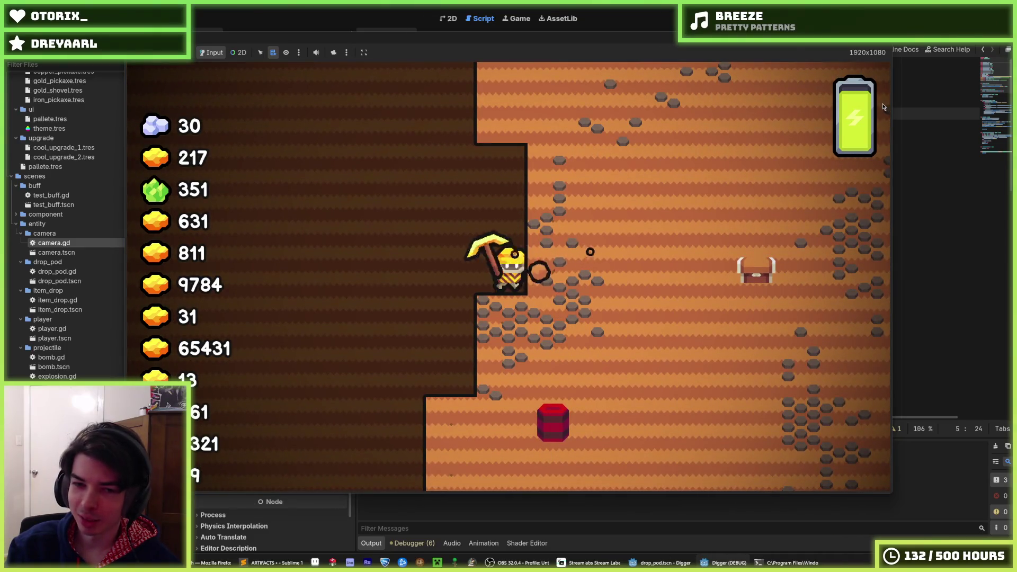
pyautogui.press('d')
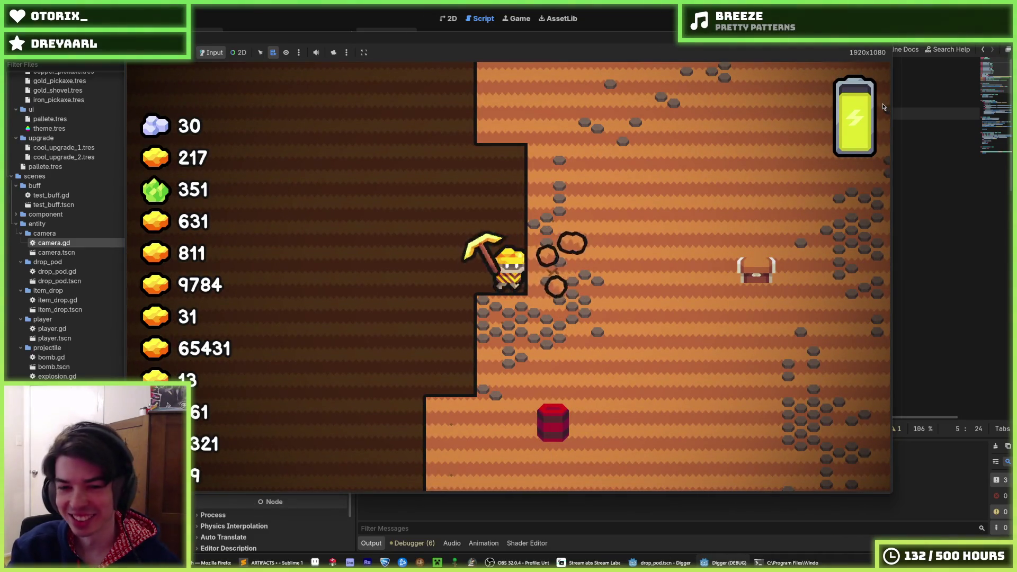
pyautogui.press('F5')
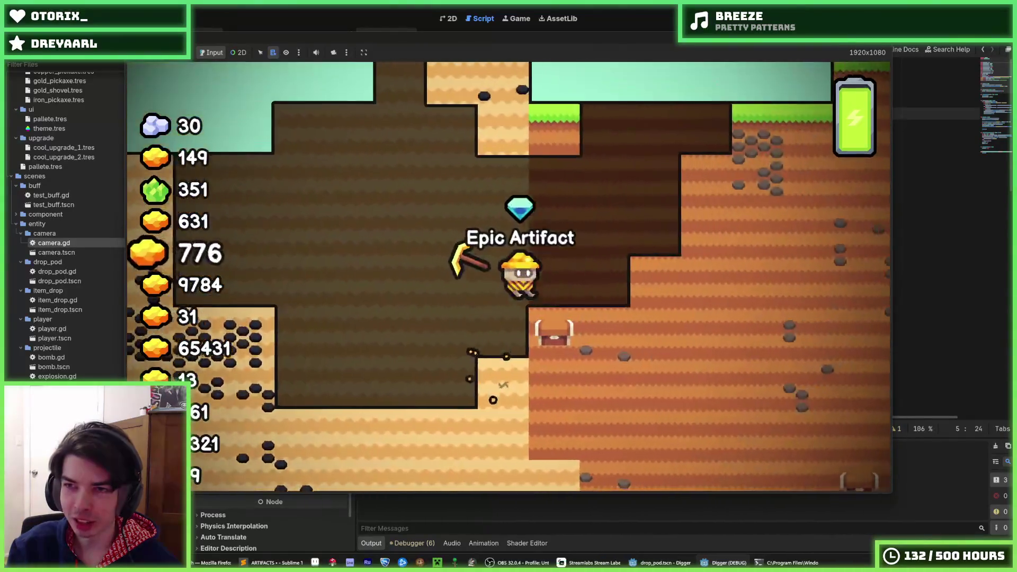
pyautogui.press('F8')
pyautogui.press('F5')
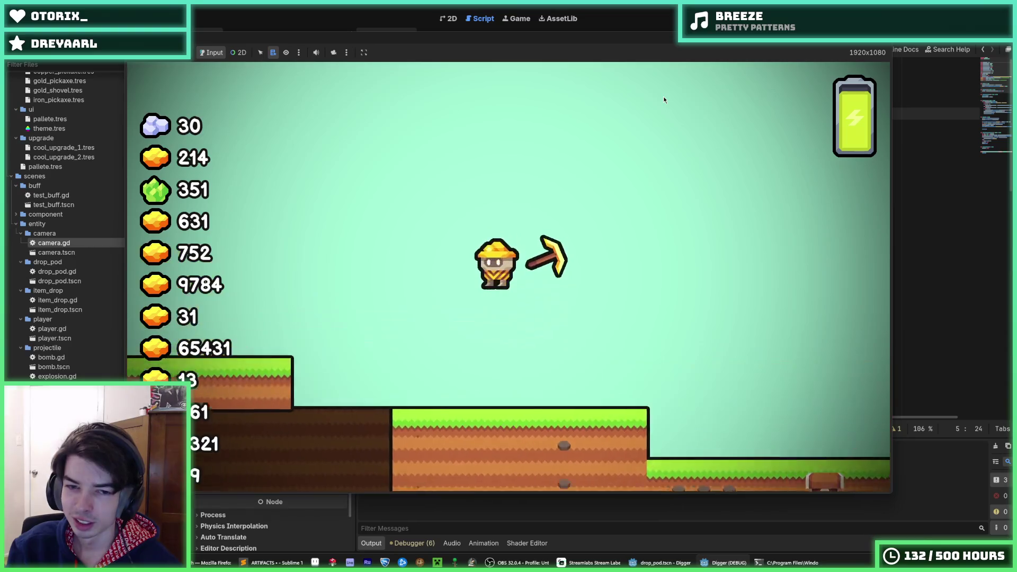
pyautogui.press('s')
pyautogui.press('Escape')
pyautogui.press('F5')
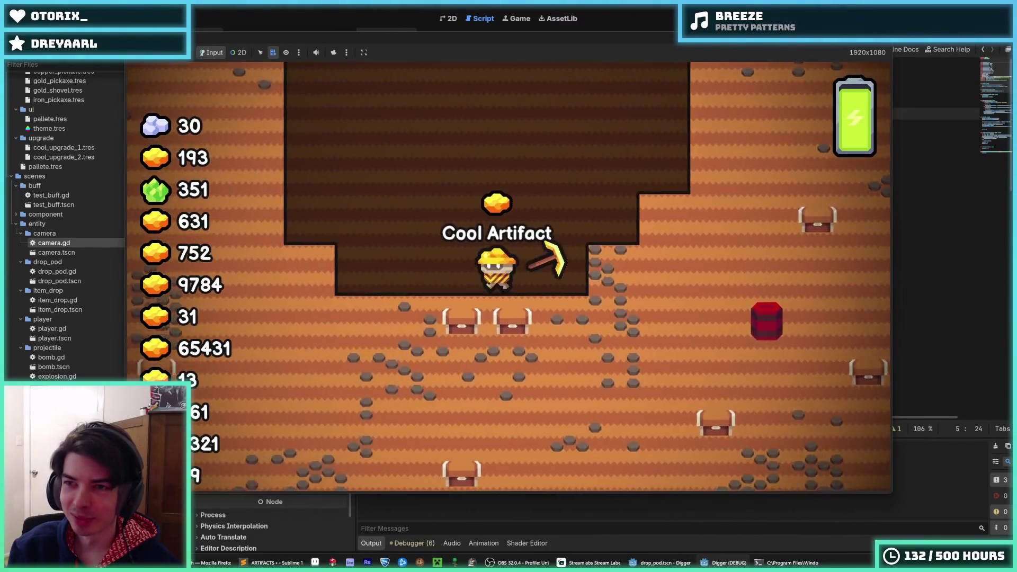
pyautogui.press('Escape')
pyautogui.hotkey('ctrl', 's')
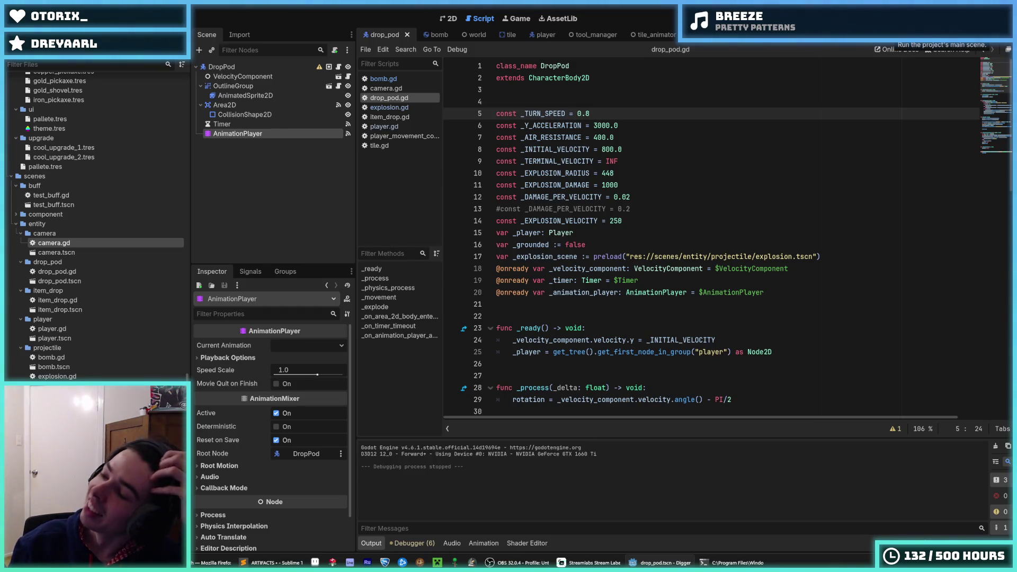
pyautogui.click(895, 26)
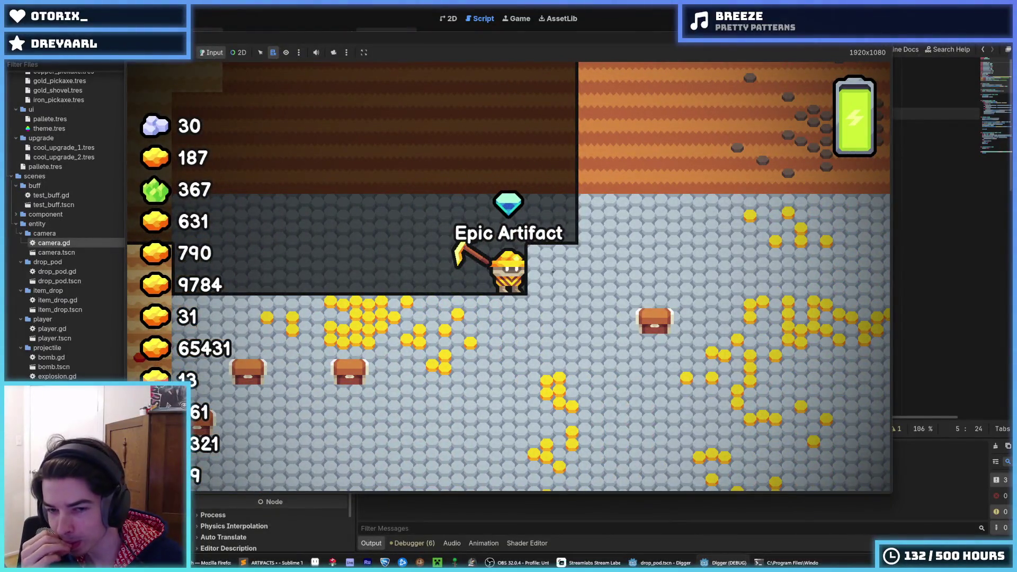
pyautogui.press('F8')
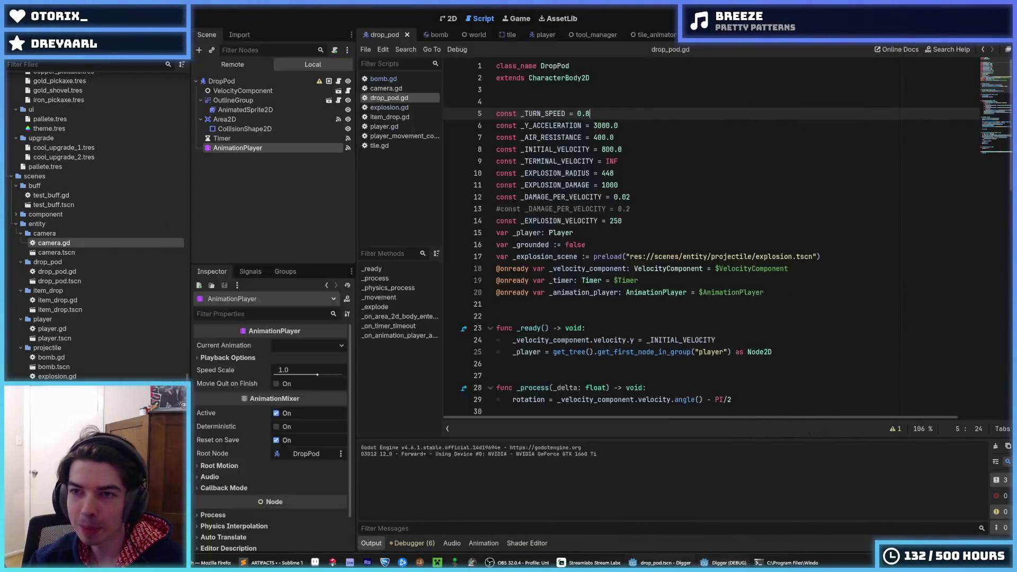
pyautogui.press('F5')
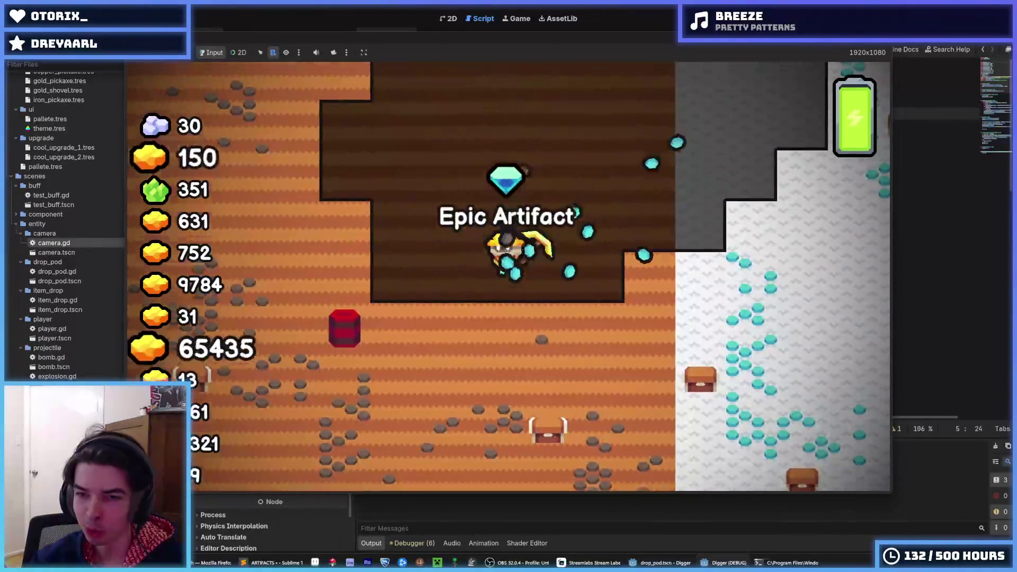
pyautogui.press('F8')
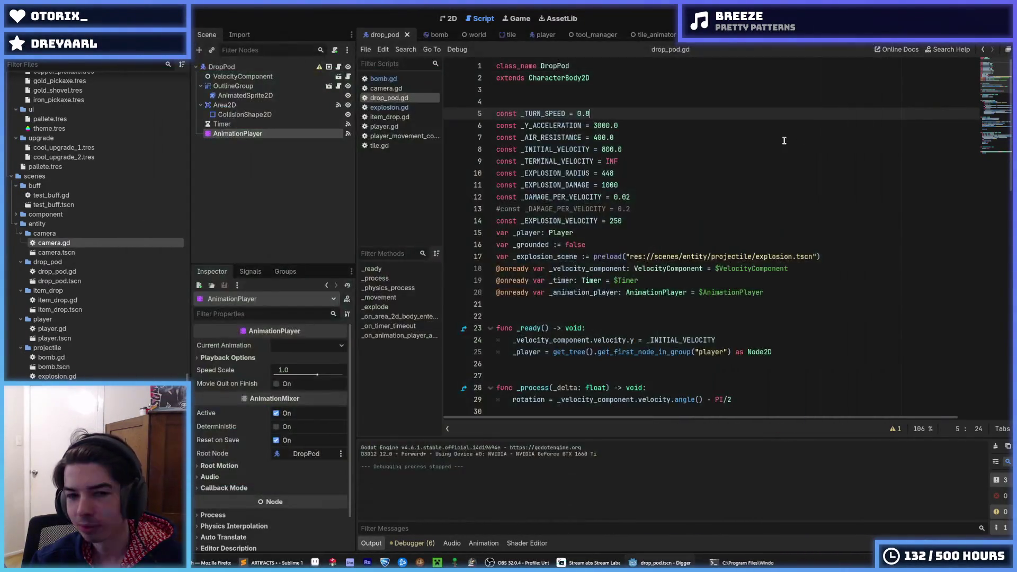
pyautogui.click(782, 140)
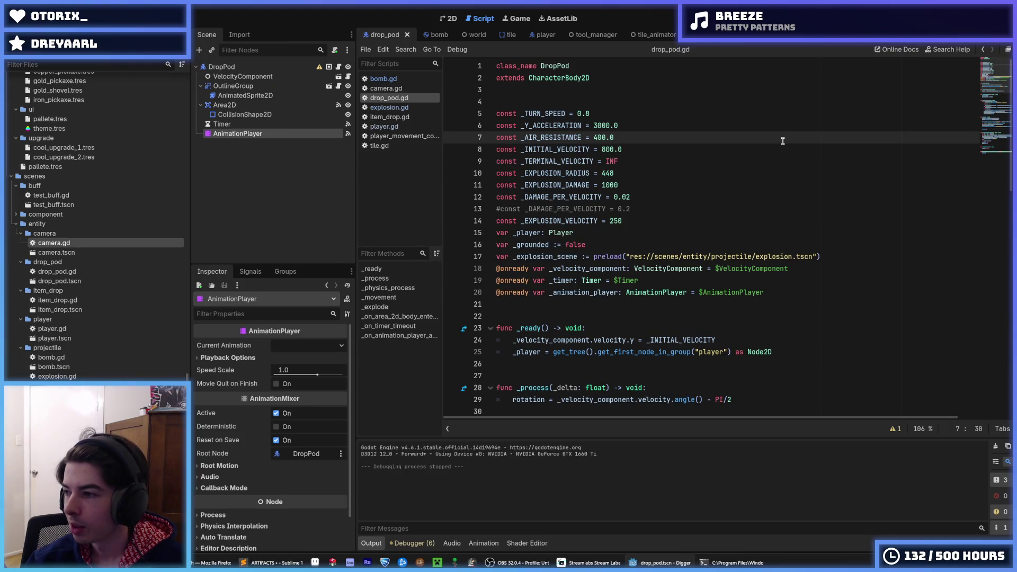